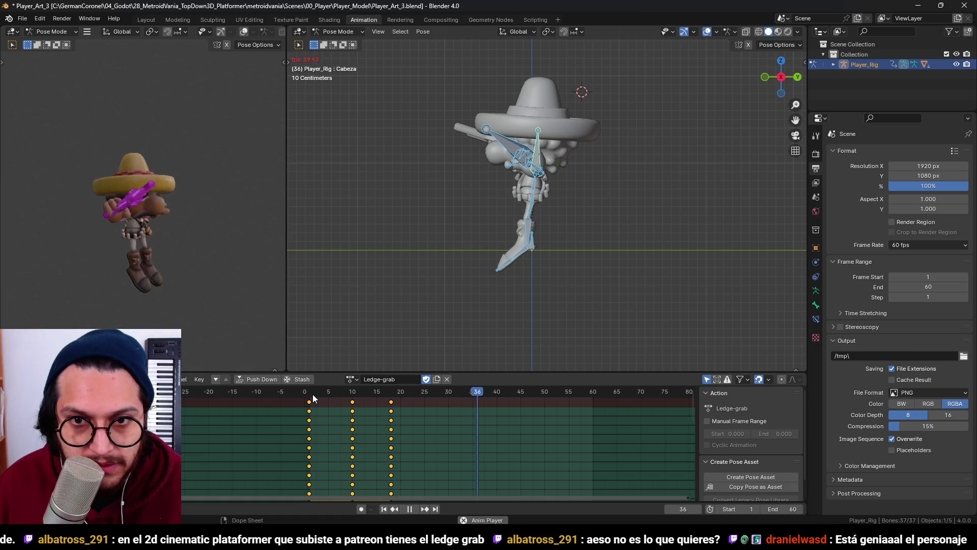
Stop Ledge-grab playback at frame 0, save the Blender file and minimize Blender
key("space")
left_click(295, 389)
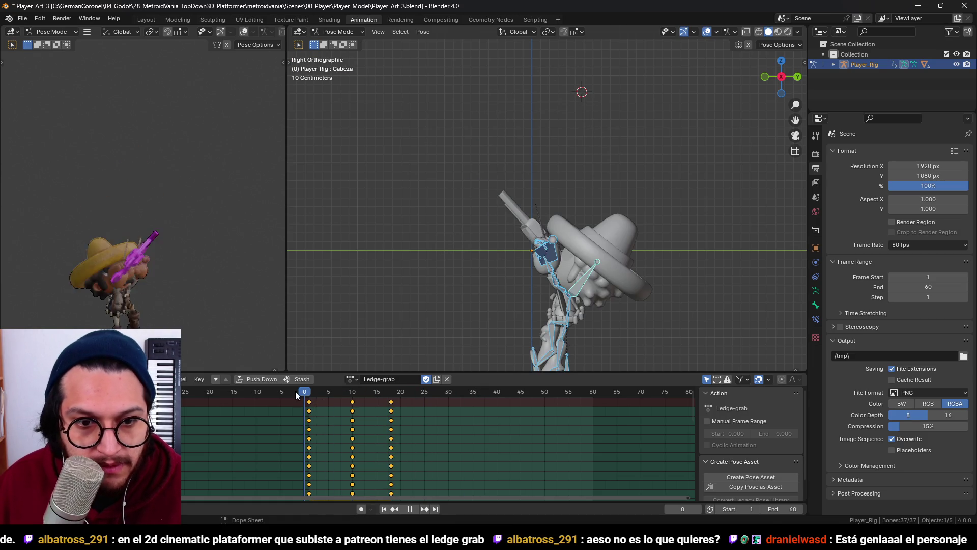
key("ctrl+s")
left_click(916, 5)
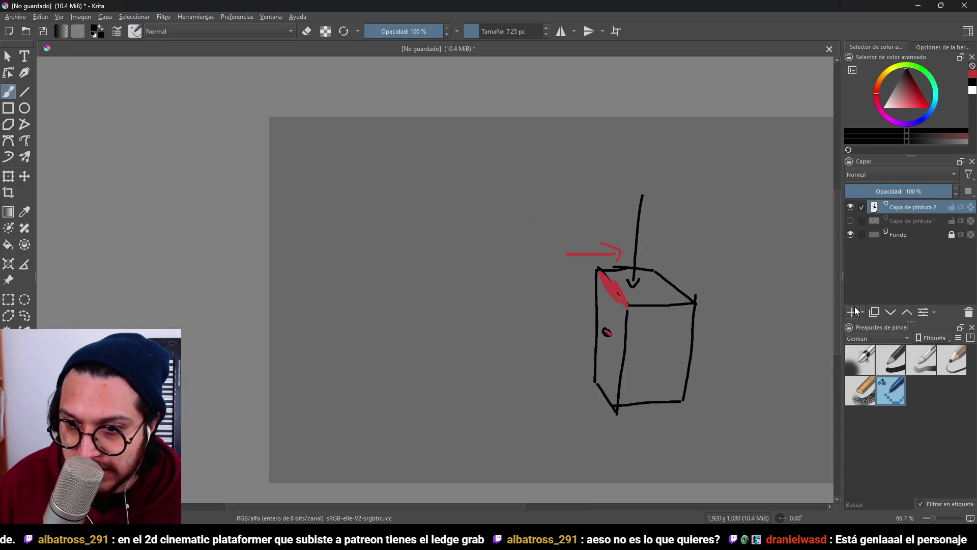
On a new paint layer, draw a curled arrow up to the cube's bottom, undoing a stray stroke
left_click(852, 310)
mouse_move(660, 299)
left_mouse_down()
mouse_move(619, 271)
mouse_move(562, 281)
left_mouse_up()
scroll(619, 271, "up", 1)
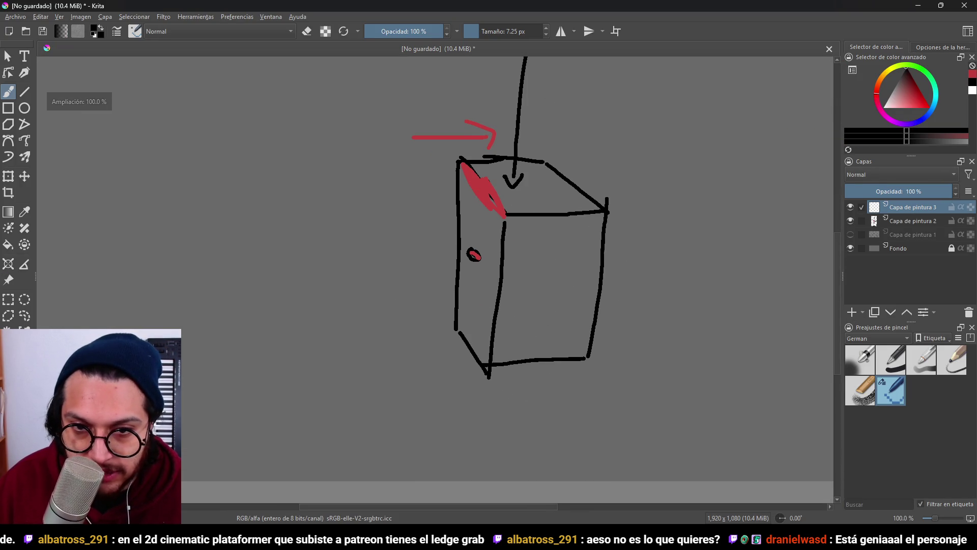
mouse_move(490, 285)
left_mouse_down()
mouse_move(447, 268)
mouse_move(469, 259)
left_mouse_up()
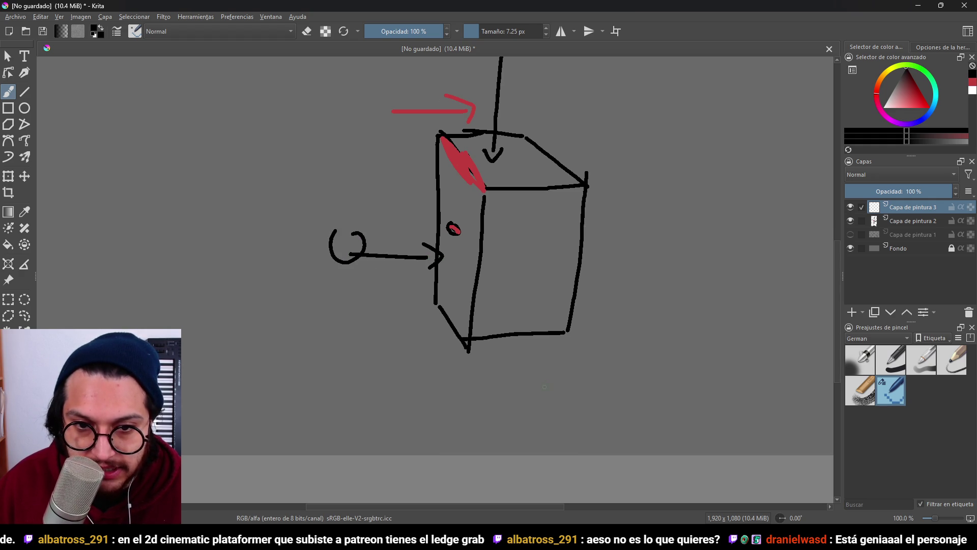
left_click_drag(558, 402, 514, 314)
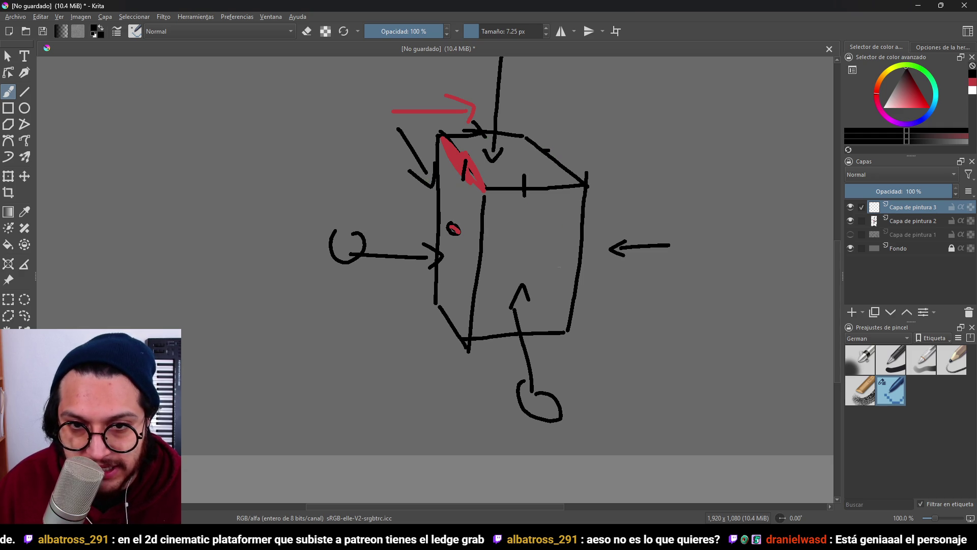
left_click_drag(553, 252, 535, 329)
key("ctrl+z")
key("ctrl+z")
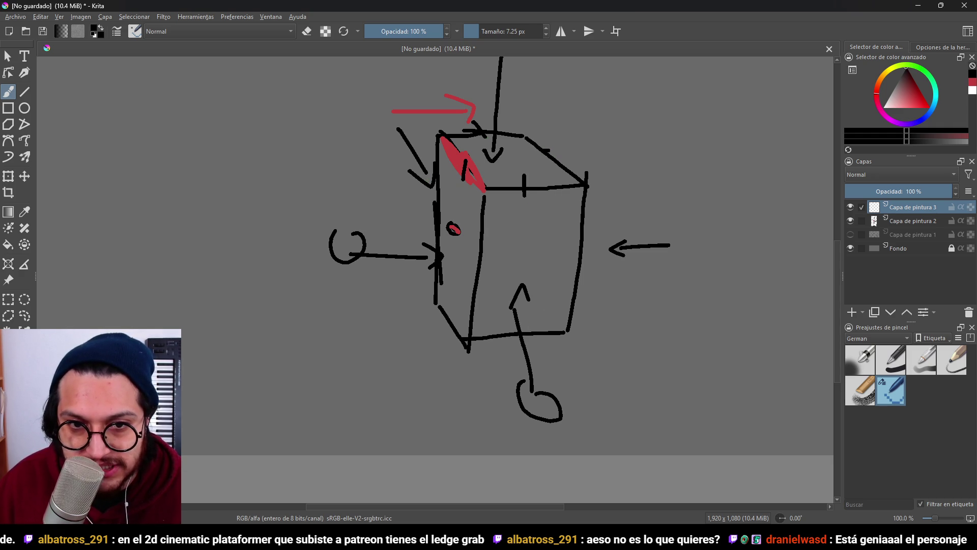
Draw a tall curve along the cube's left side and an oval loop above it, then hide Krita
left_click_drag(558, 163, 563, 260)
left_click_drag(555, 147, 554, 247)
key("ctrl+z")
key("ctrl+z")
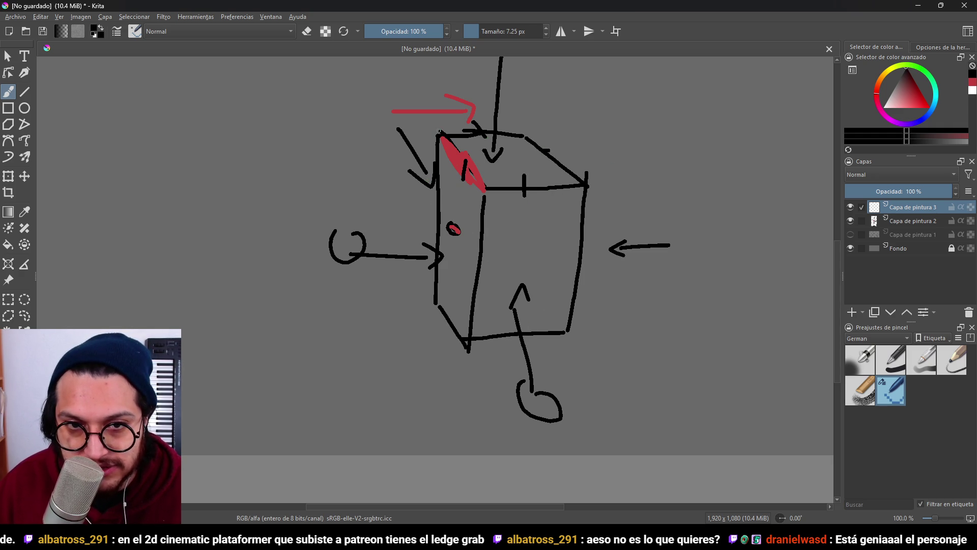
left_click_drag(563, 204, 589, 212)
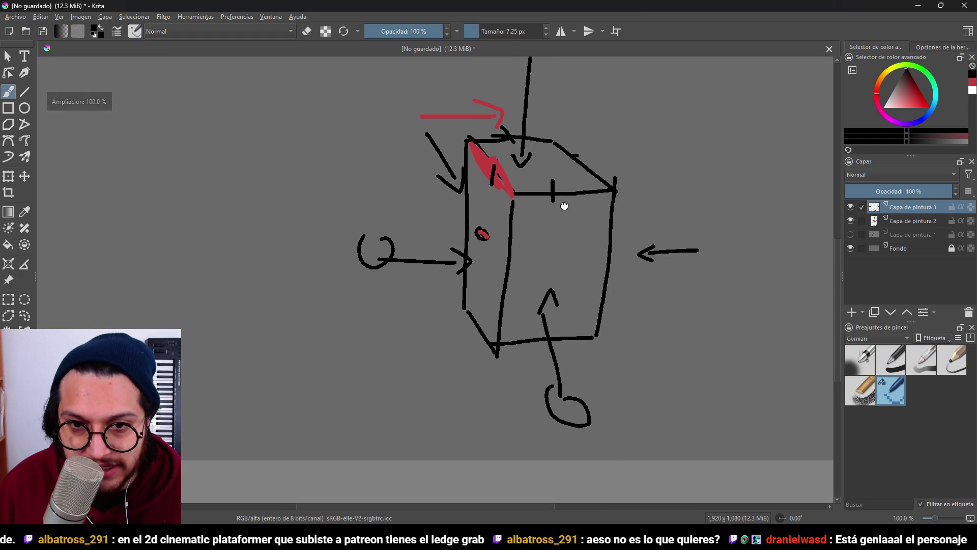
mouse_move(392, 344)
left_mouse_down()
mouse_move(496, 182)
mouse_move(508, 71)
mouse_move(533, 182)
left_mouse_up()
key("ctrl+z")
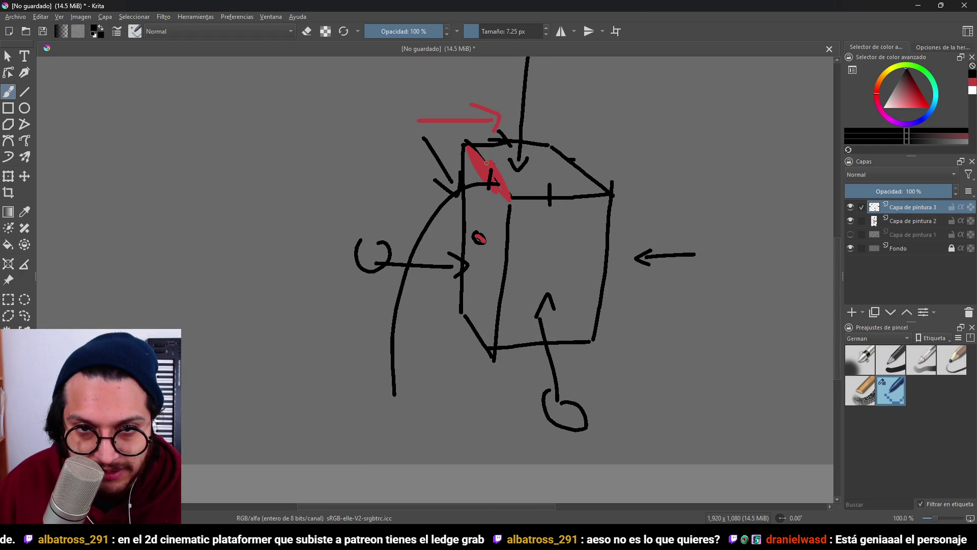
key("ctrl+z")
mouse_move(488, 144)
left_mouse_down()
mouse_move(485, 156)
mouse_move(527, 63)
mouse_move(520, 170)
mouse_move(448, 263)
left_mouse_up()
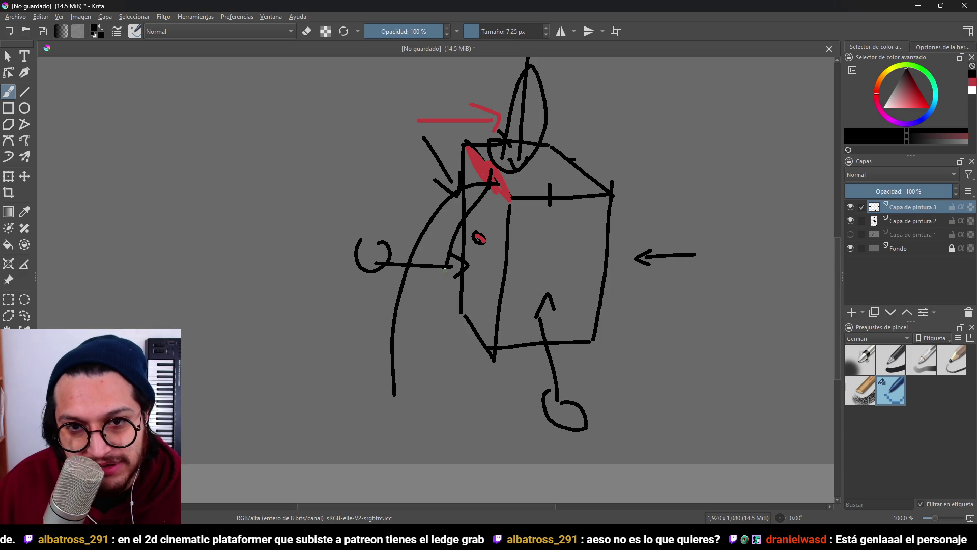
left_click(916, 6)
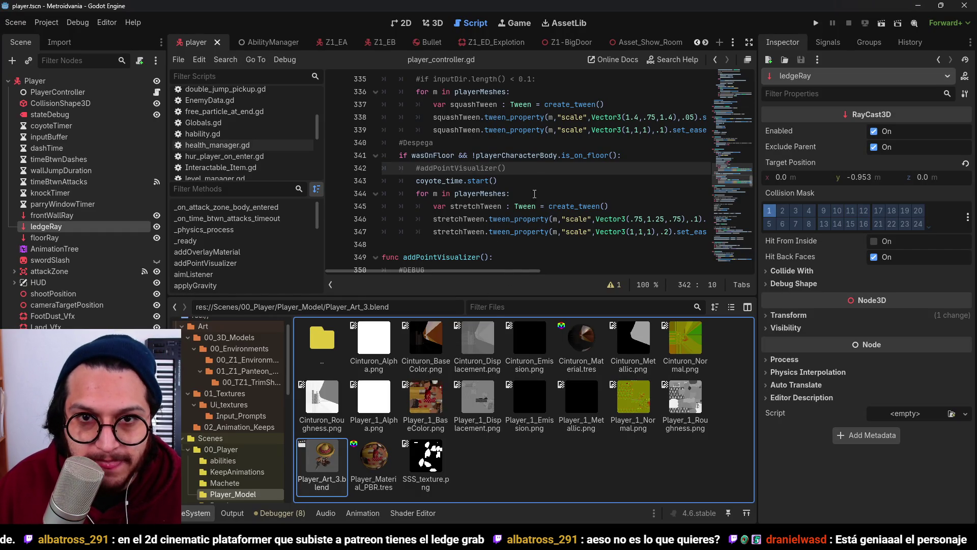
Add a new input named LedgeGrab to the States Transition node of the AnimationTree
left_click(526, 219)
left_click(210, 510)
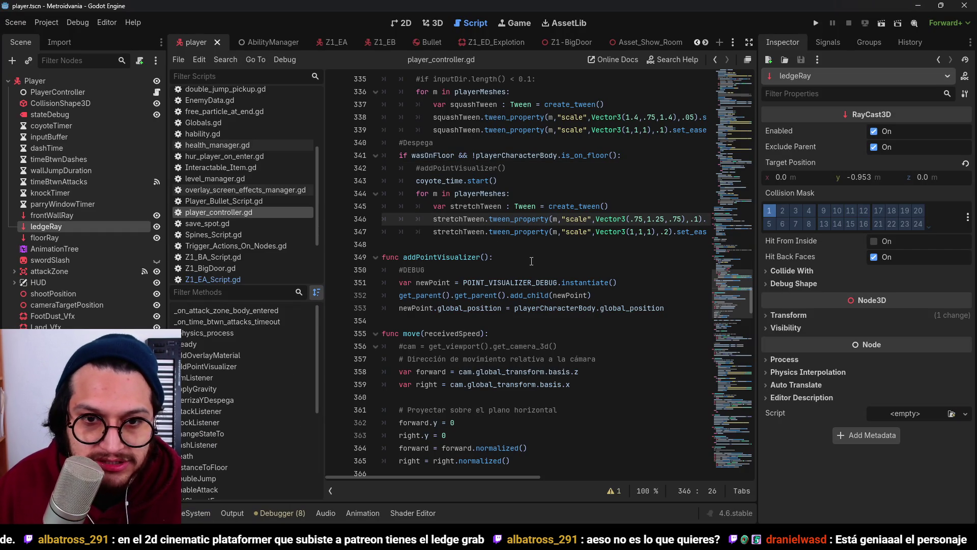
left_click(66, 252)
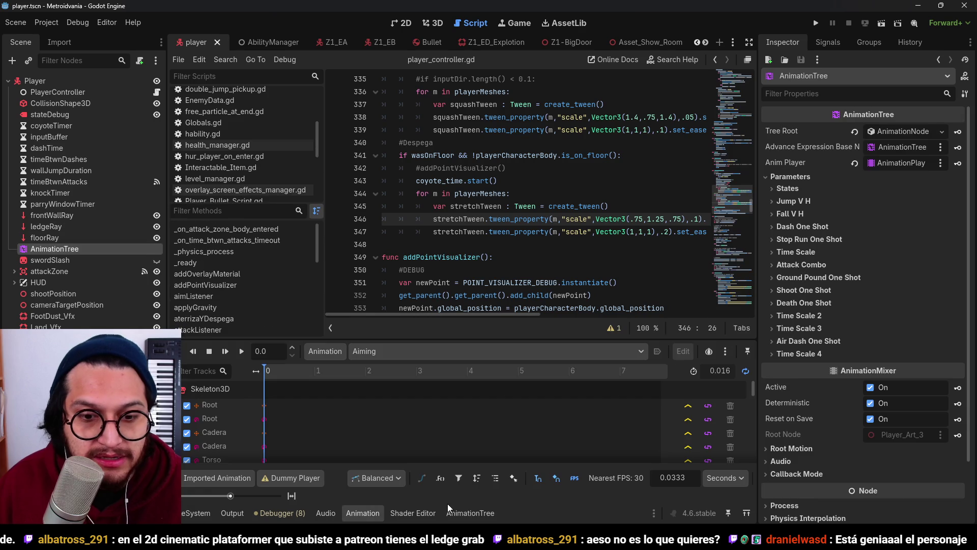
left_click_drag(413, 409, 523, 307)
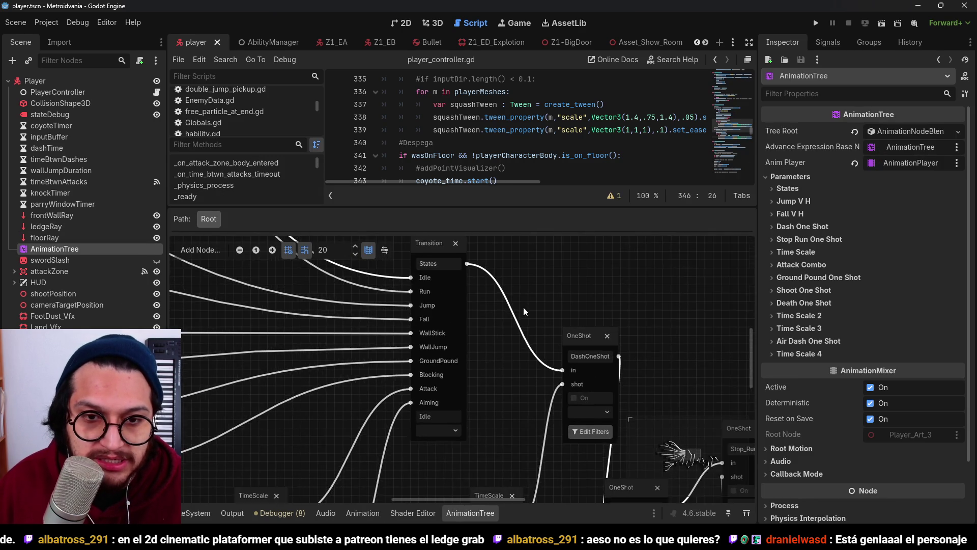
left_click(447, 360)
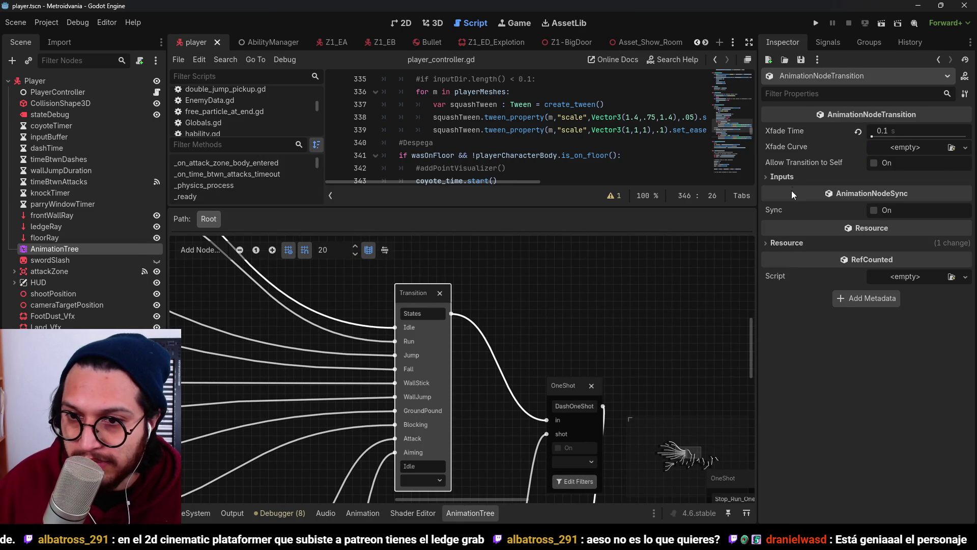
left_click(782, 176)
scroll(889, 344, "down", 5)
left_click(893, 387)
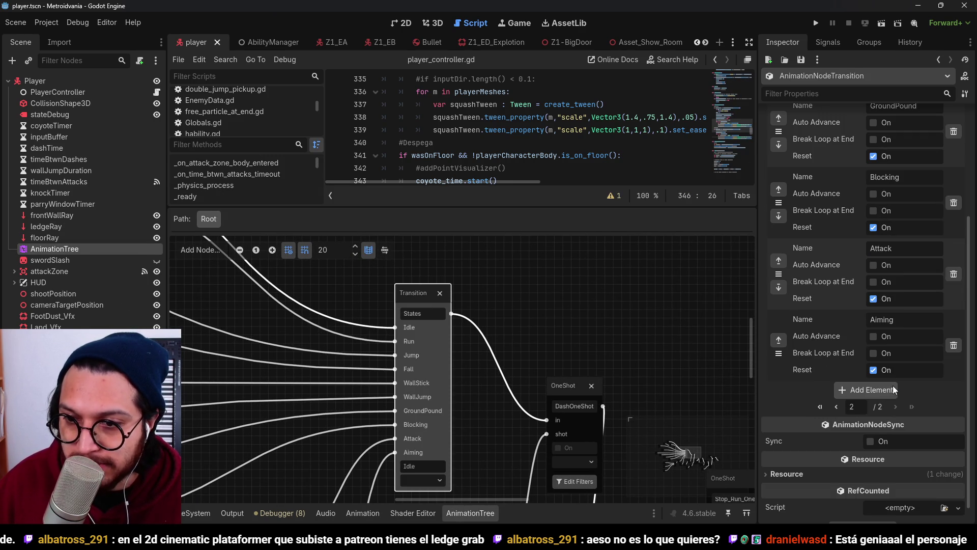
left_click(889, 388)
double_click(913, 196)
type("LedgeG")
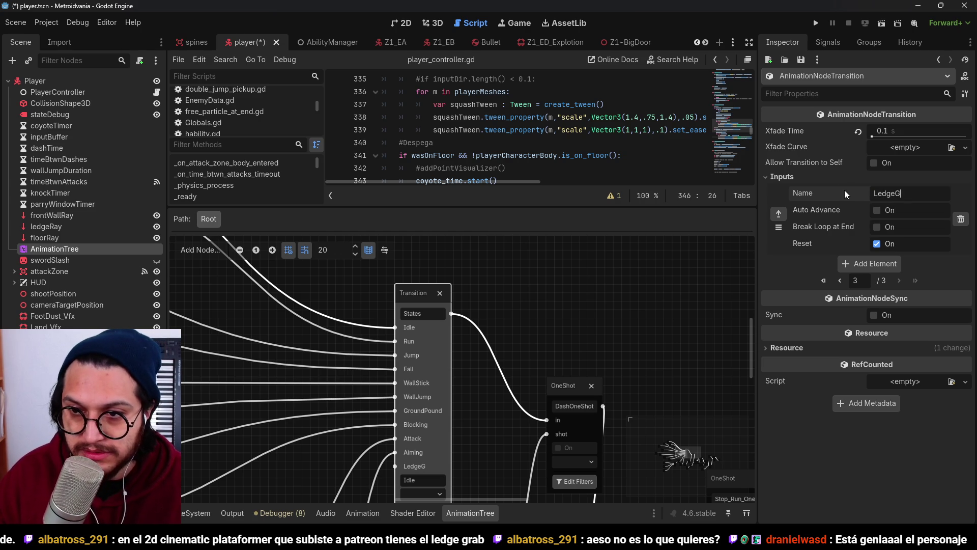
type("rab")
scroll(443, 324, "down", 3)
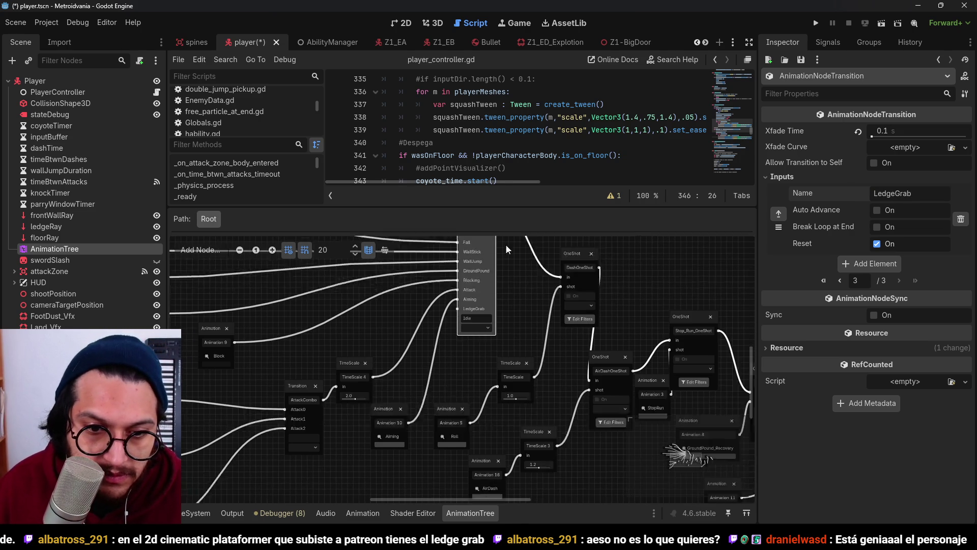
Add an animation node set to Ledge-grab, connect it to the LedgeGrab input and save the scene
right_click(407, 342)
left_click(436, 346)
left_click_drag(422, 350, 415, 461)
left_click(416, 462)
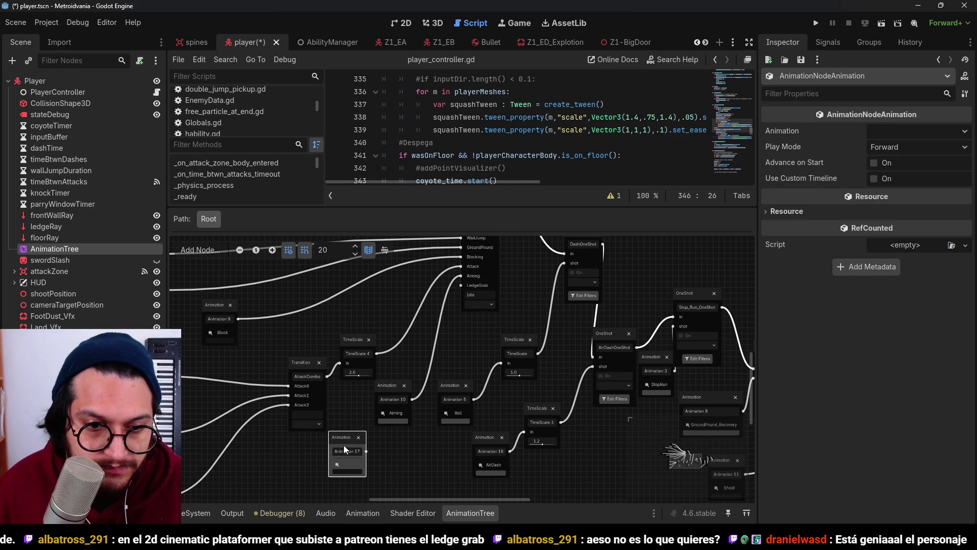
scroll(416, 366, "up", 3)
left_click(374, 374)
scroll(402, 469, "down", 3)
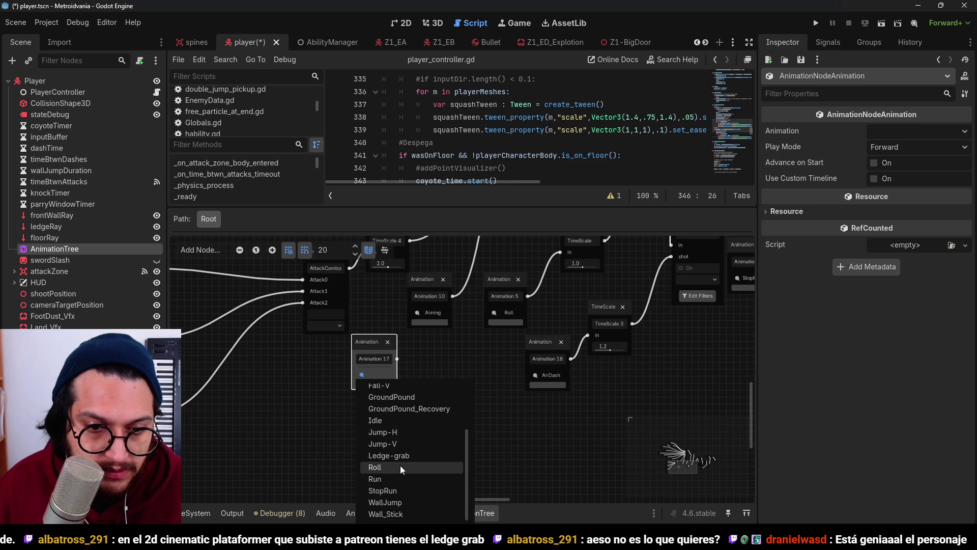
left_click(390, 455)
left_click(450, 366)
scroll(450, 366, "down", 2)
scroll(435, 434, "up", 3)
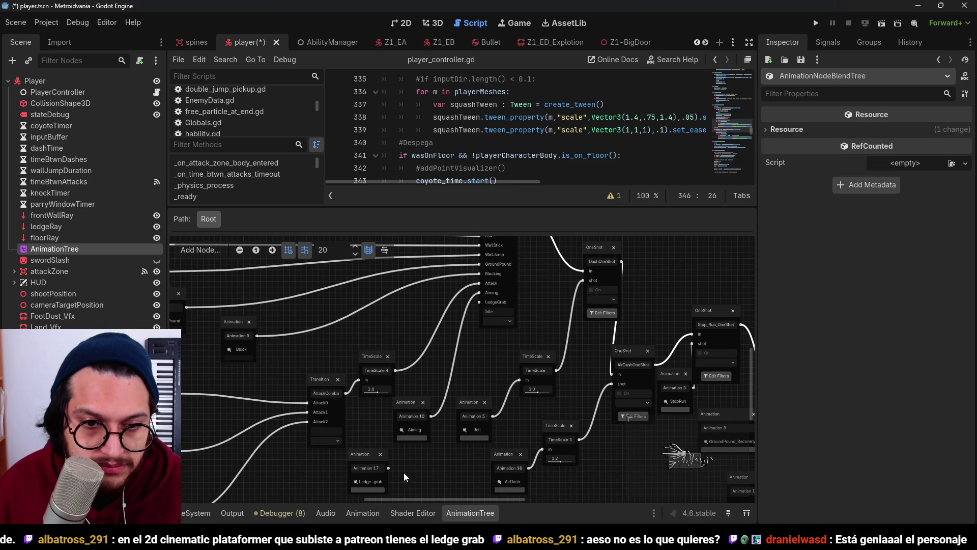
left_click_drag(389, 467, 482, 302)
key("ctrl+s")
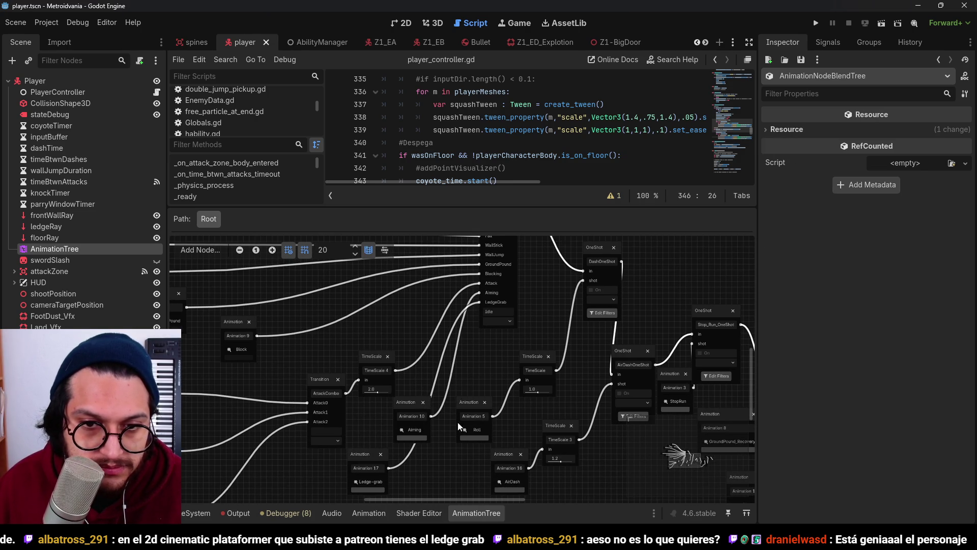
left_click(479, 512)
Scroll player_controller.gd down to the ledge_grab_listener function
left_click(489, 232)
scroll(504, 215, "up", 4)
scroll(512, 195, "down", 4)
scroll(516, 191, "down", 5)
scroll(511, 206, "down", 4)
scroll(508, 229, "down", 5)
scroll(501, 258, "down", 5)
scroll(501, 260, "up", 2)
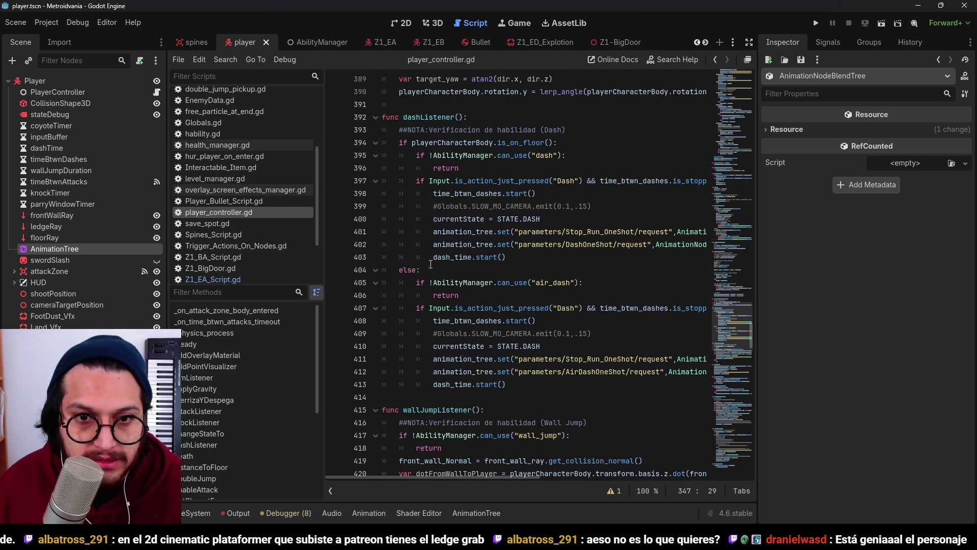
left_click(433, 232)
left_click(429, 242)
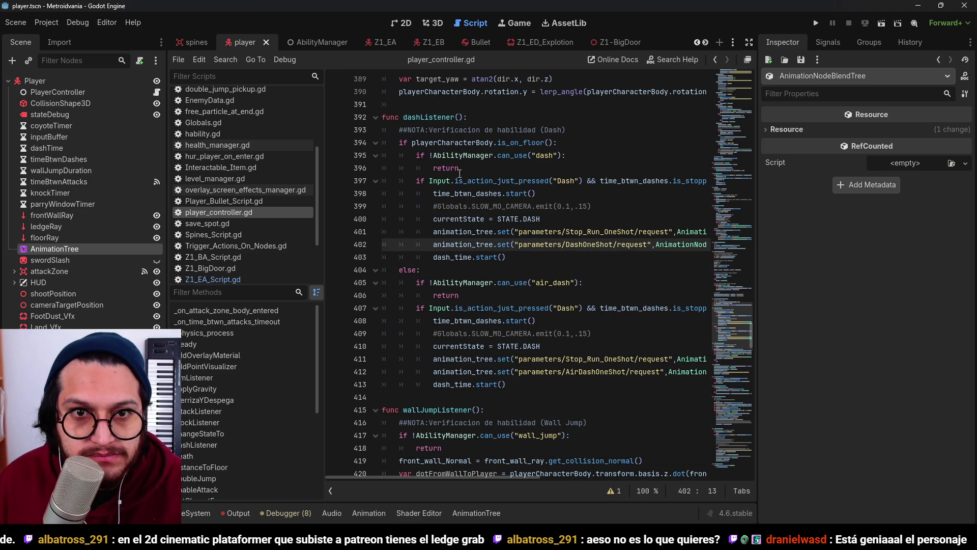
scroll(507, 310, "down", 2)
scroll(508, 322, "down", 6)
scroll(509, 336, "up", 8)
scroll(511, 347, "up", 1)
scroll(510, 347, "down", 7)
scroll(510, 348, "down", 7)
scroll(510, 347, "down", 1)
scroll(510, 347, "down", 2)
scroll(510, 347, "down", 3)
left_click(504, 321)
key("Down")
key("Down")
key("Down")
key("End")
left_click(501, 281)
left_click(606, 295)
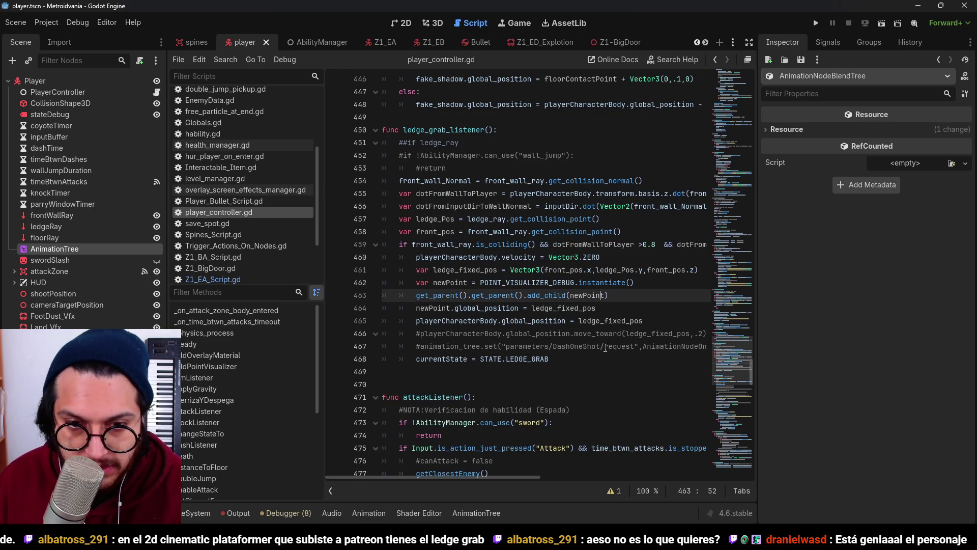
Toggle the comment on the DashOneShot request line 467 off and back on
left_click(419, 346)
key("ctrl+k")
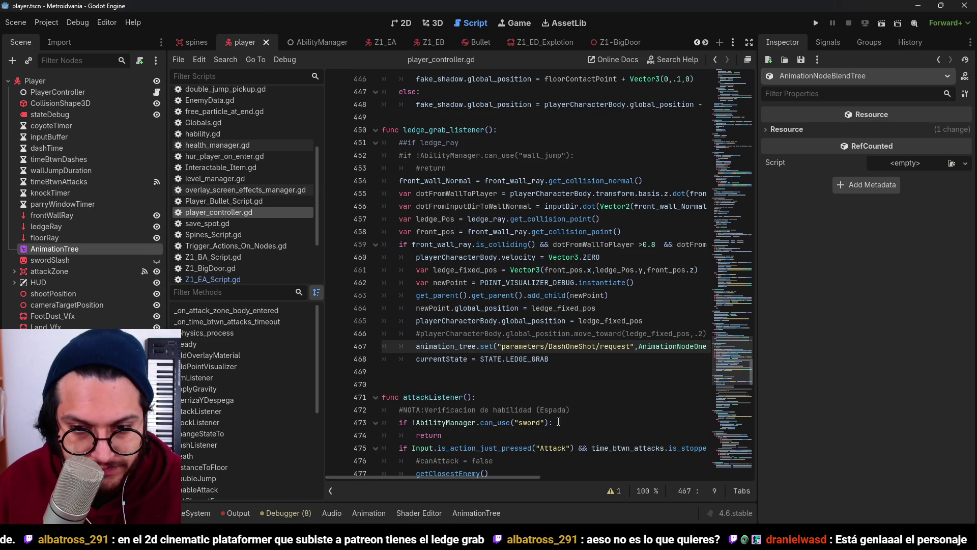
mouse_move(517, 474)
left_mouse_down()
mouse_move(582, 469)
mouse_move(504, 468)
left_mouse_up()
key("ctrl+k")
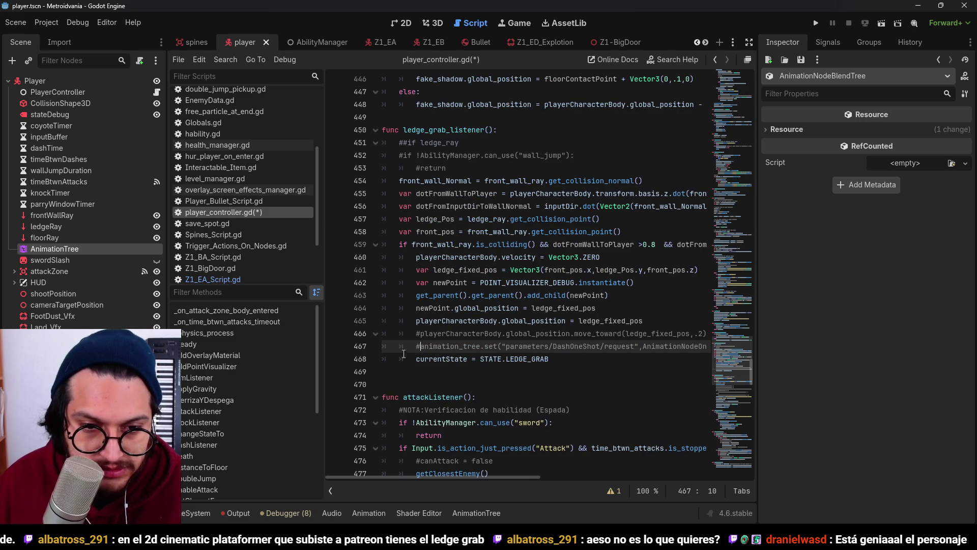
Add an animation_tree line requesting the LedgeGrab transition on parameters/States/transition_request
key("End")
key("Return")
type("anima")
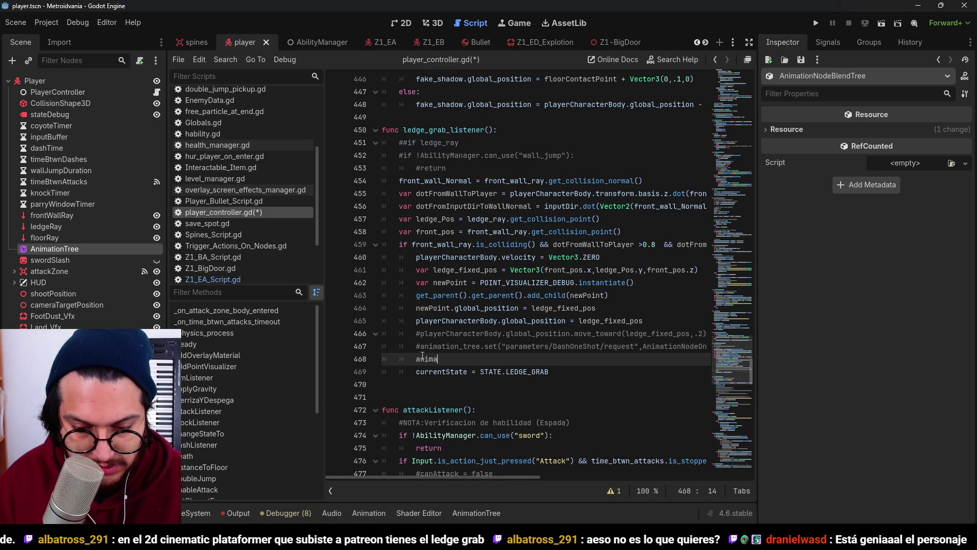
type("tion_t")
key("Return")
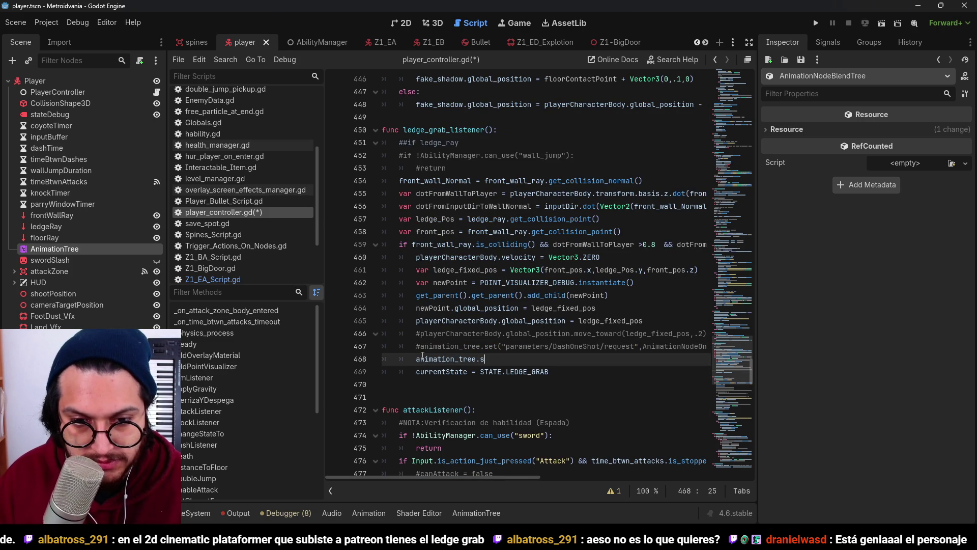
type("et(\"para")
key("Down")
key("Down")
key("Down")
key("Down")
key("Down")
key("Down")
key("Down")
key("Down")
key("Down")
key("Down")
key("Down")
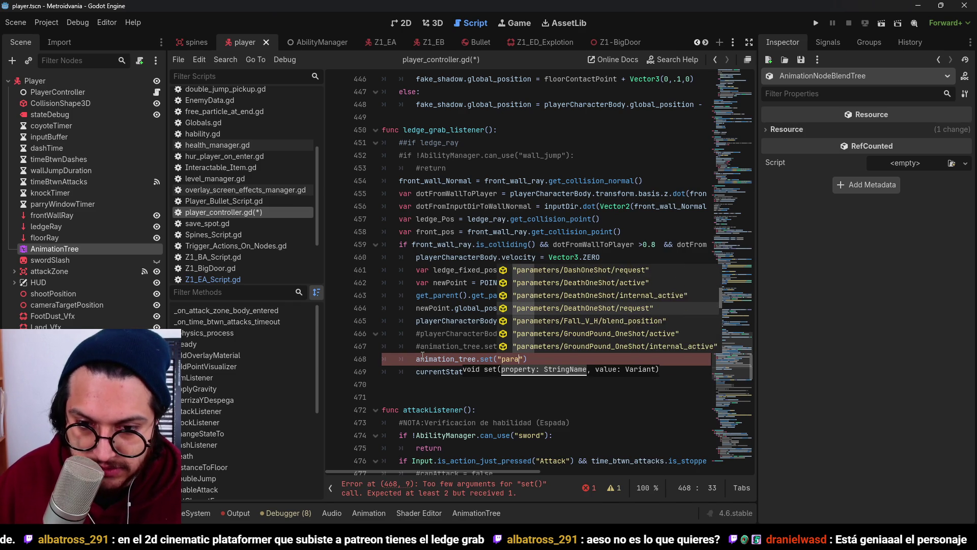
key("Down")
key("Down")
key("Down")
key("Down")
key("Down")
key("Down")
key("Down")
key("Down")
key("Down")
key("Down")
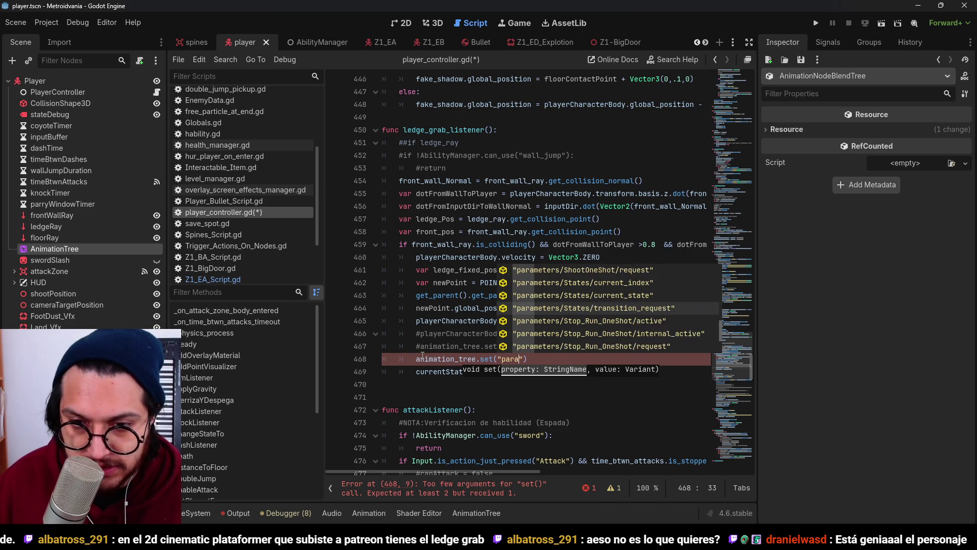
key("Return")
type(",\"Le")
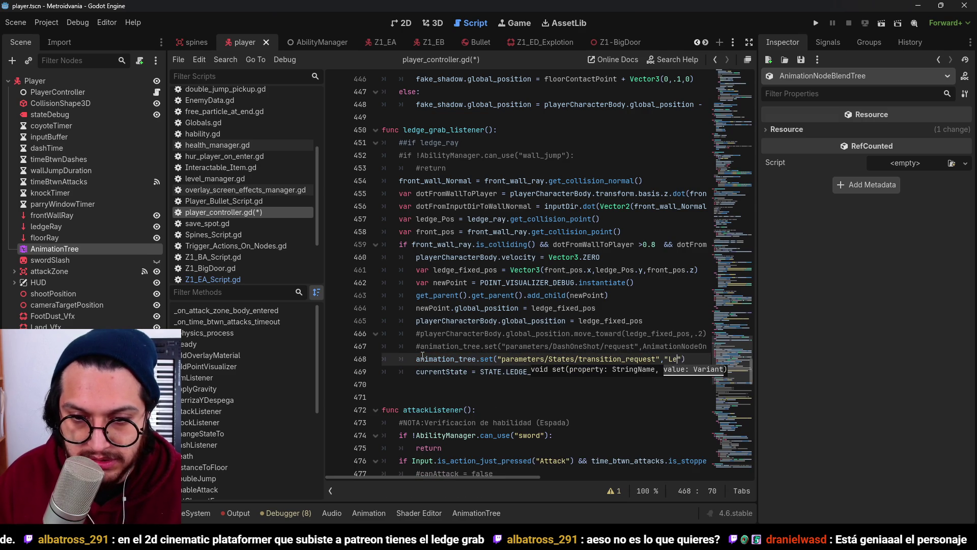
type("Grab")
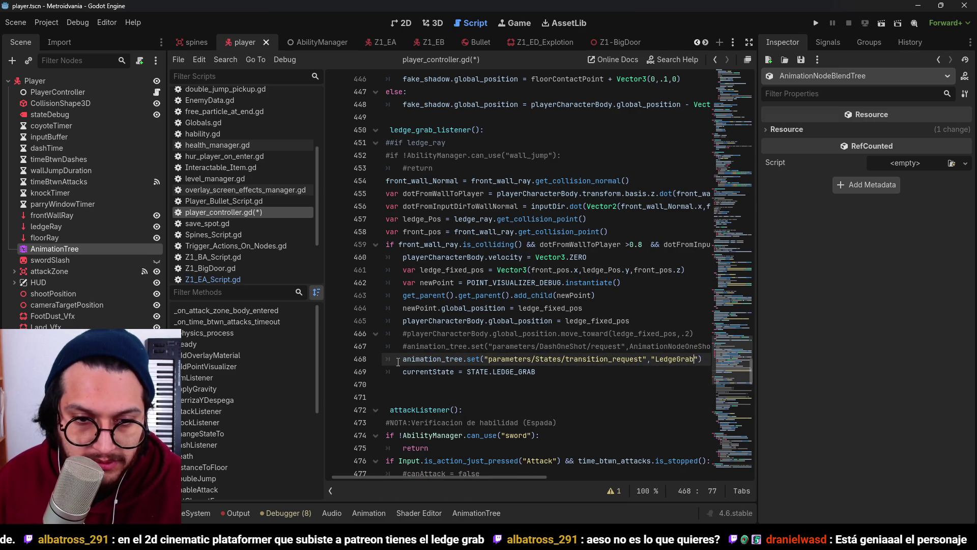
Start a new animation_tree.tree line above the request, discarding a get_root attempt, and save
left_click(398, 359)
key("Return")
key("Up")
type("_tree.get")
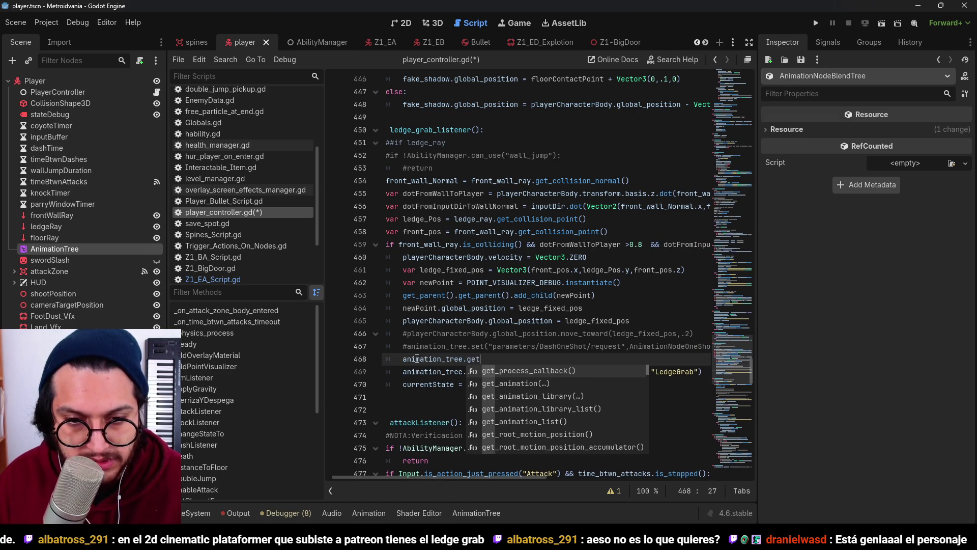
type("_roo")
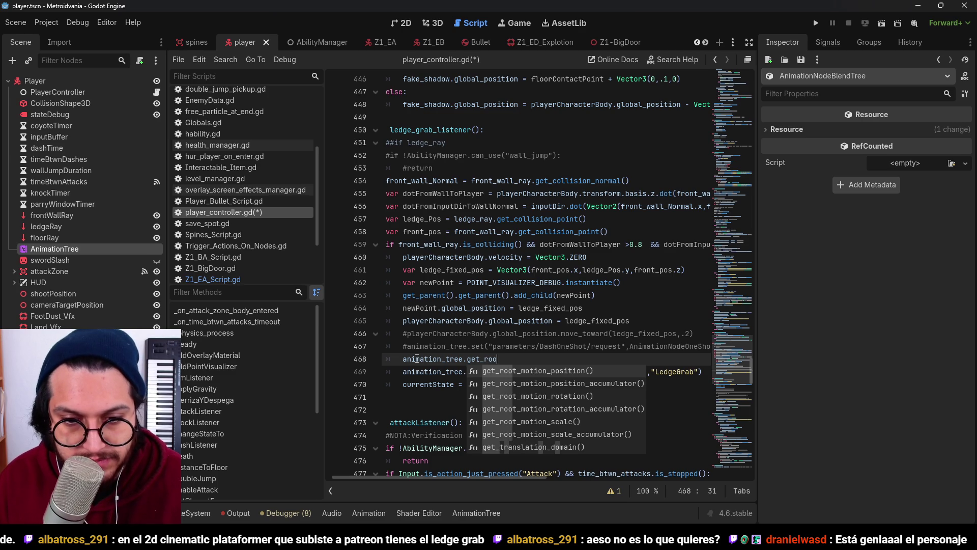
type("t")
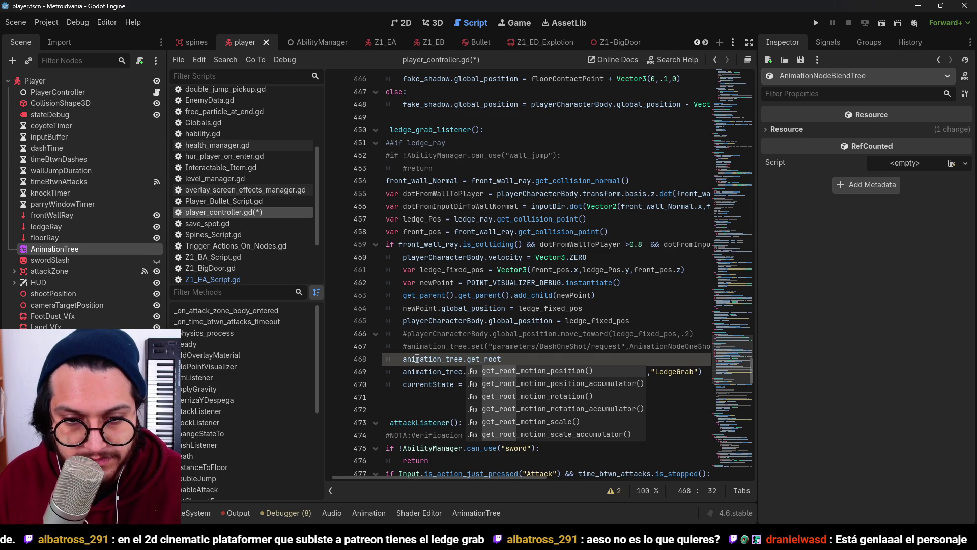
type(".")
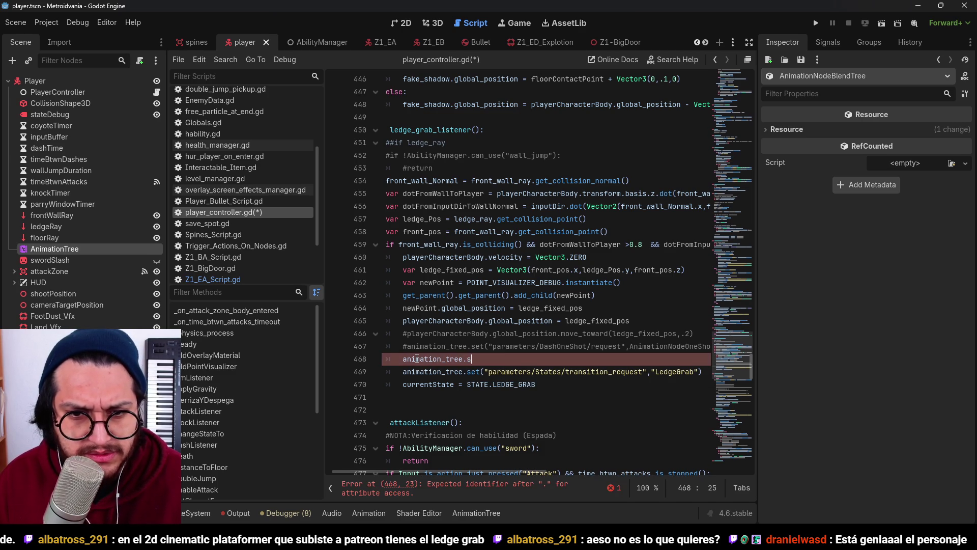
type("get_root")
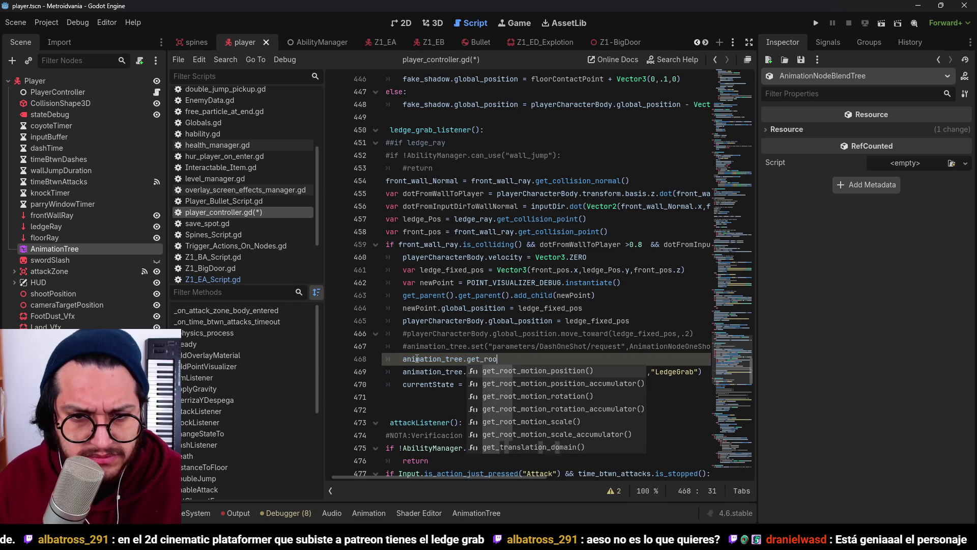
key("Return")
type(".")
key("Escape")
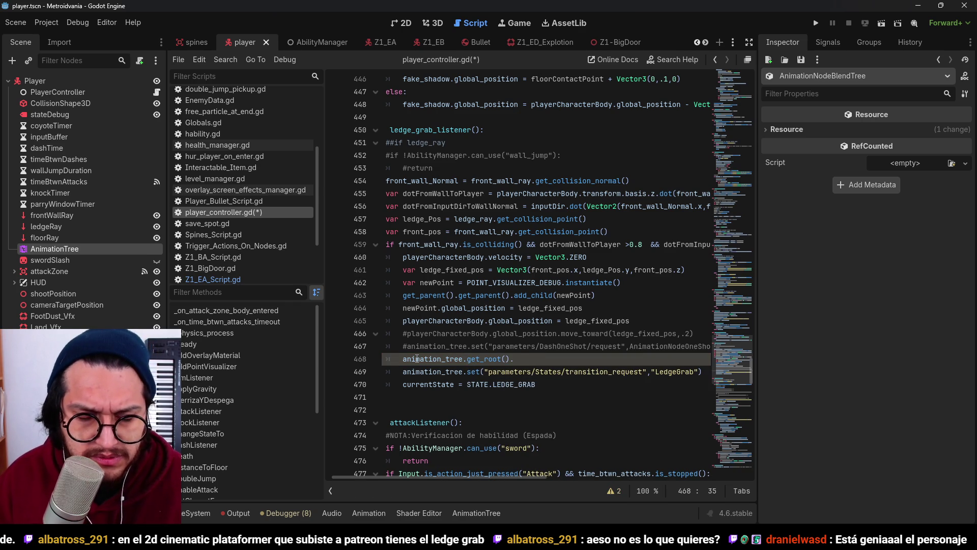
key("BackSpace")
key("BackSpace")
key("BackSpace")
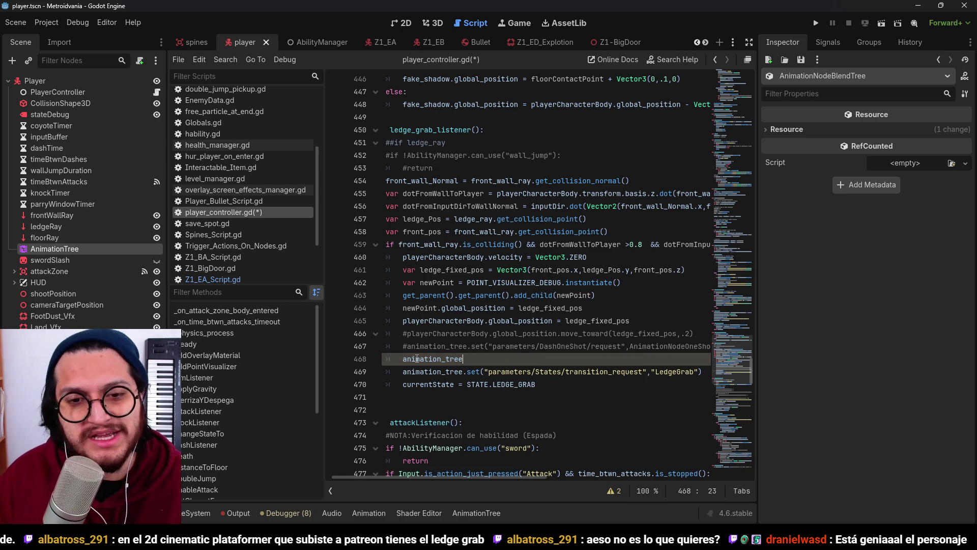
key("BackSpace")
key("BackSpace")
key("BackSpace")
key("ctrl+s")
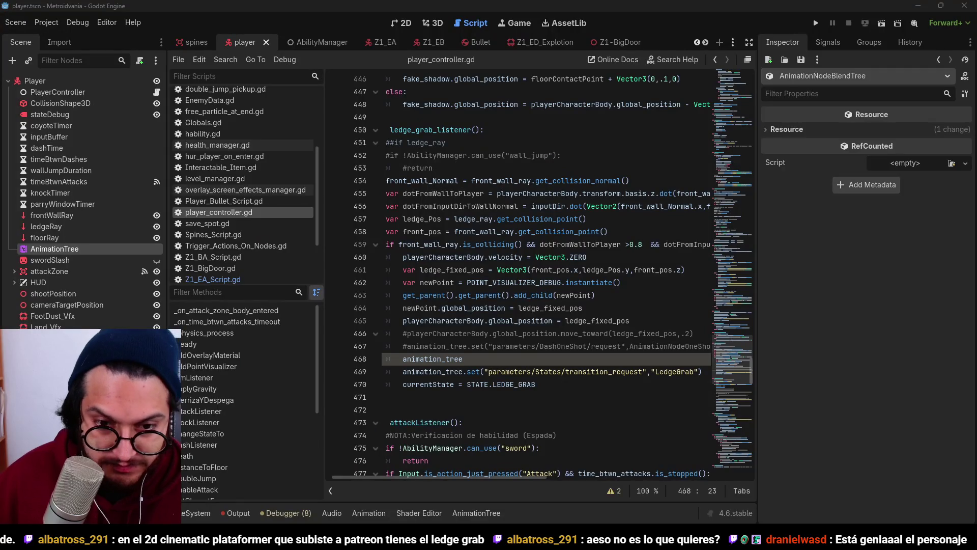
type(".tree")
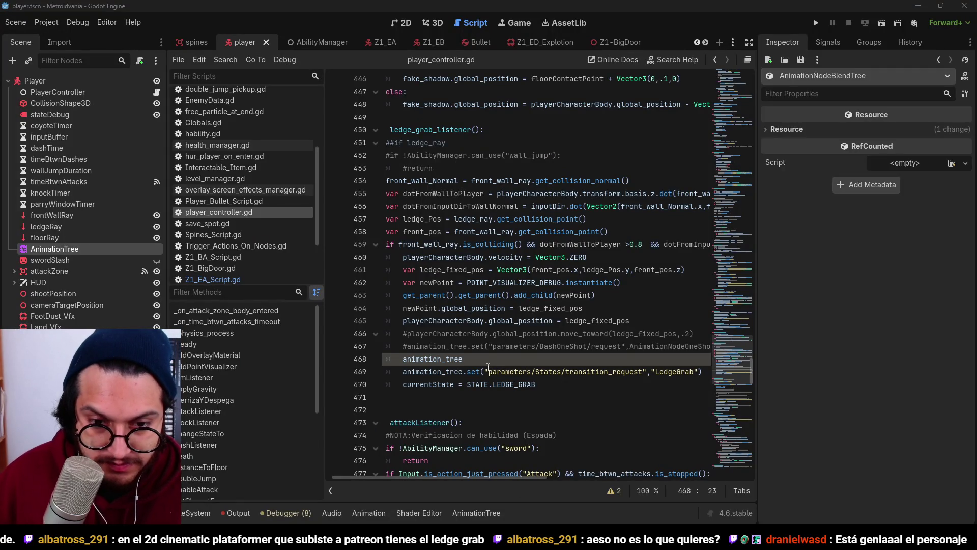
type("_root.get_node")
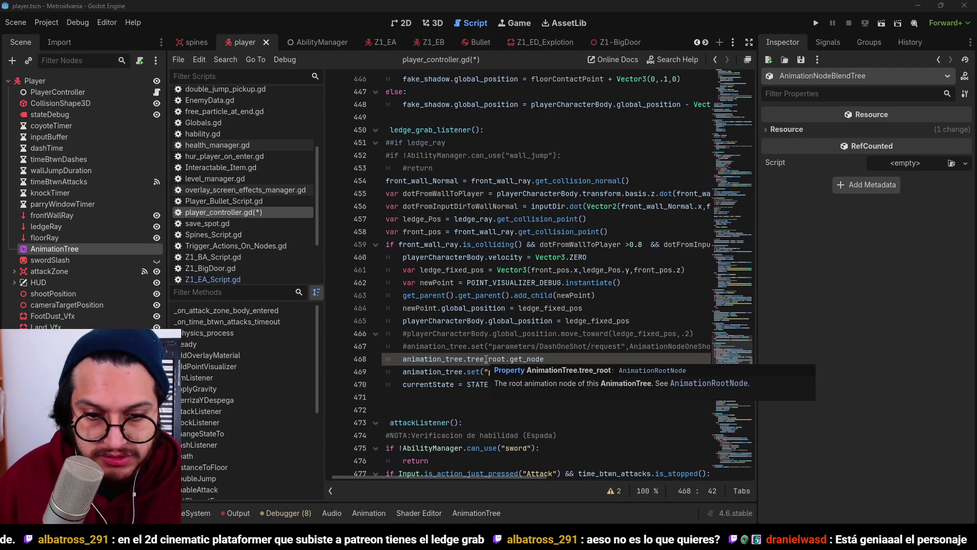
Set tree_root.get_node("Stattes").xfade_time = 0 using the Godot Snippets page, save and run the game
key("alt+Tab")
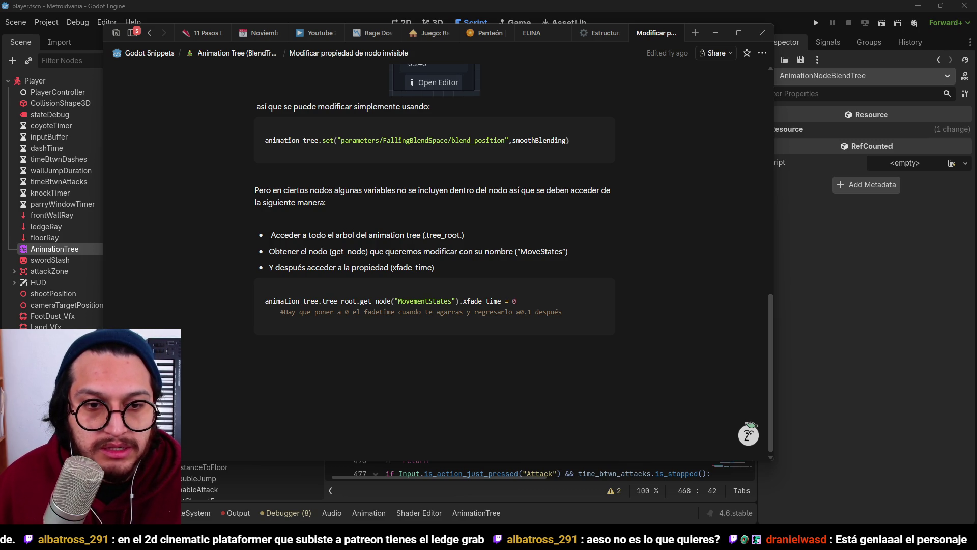
key("alt+Tab")
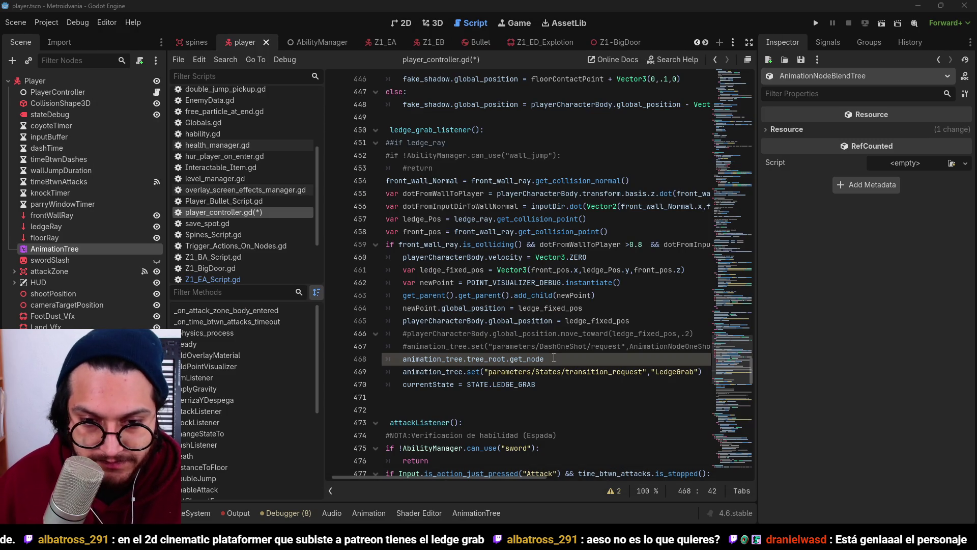
type("(\"Stattes")
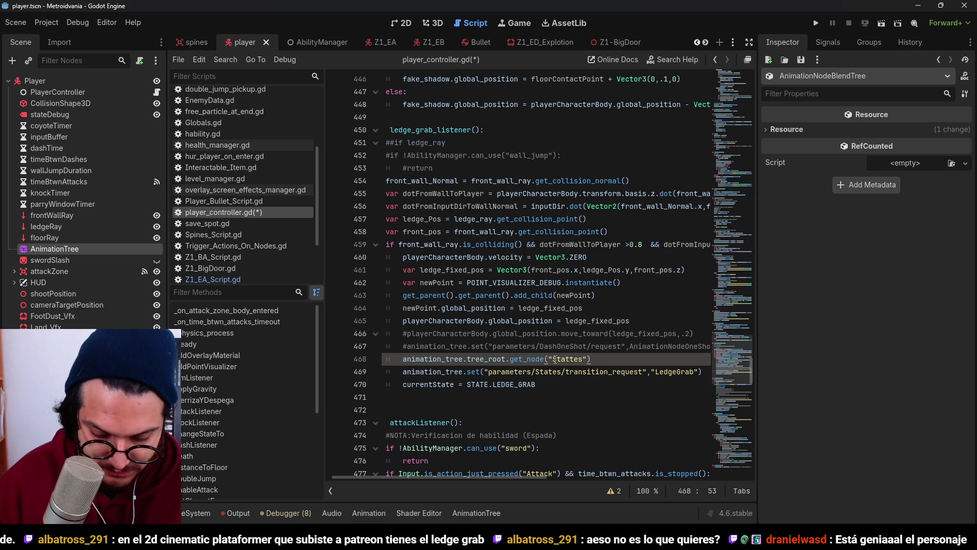
type(".x_")
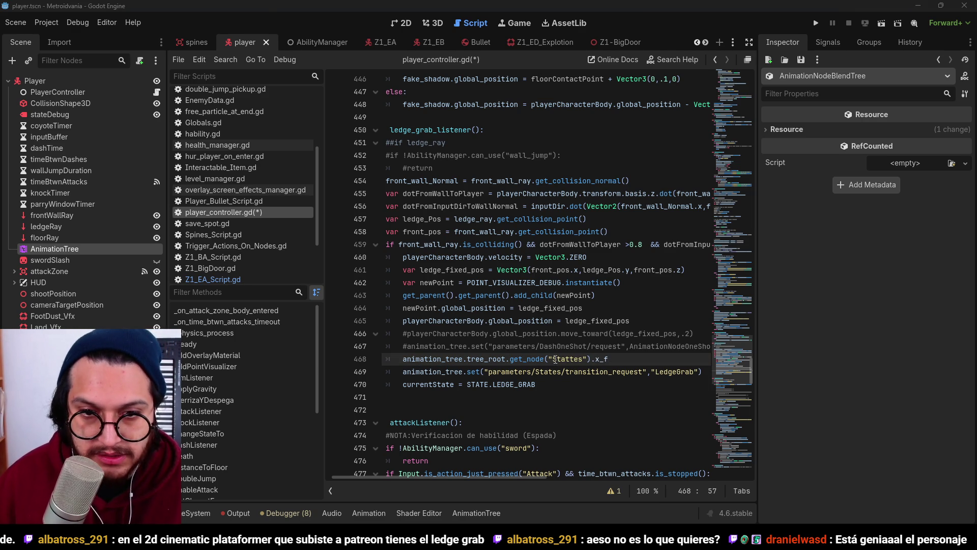
type("f")
key("alt+Tab")
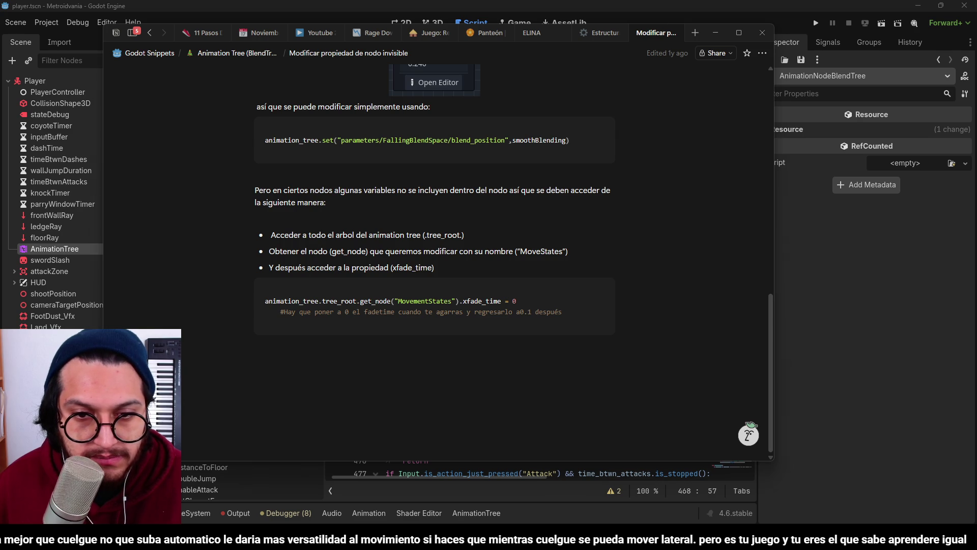
key("alt+Tab")
key("BackSpace")
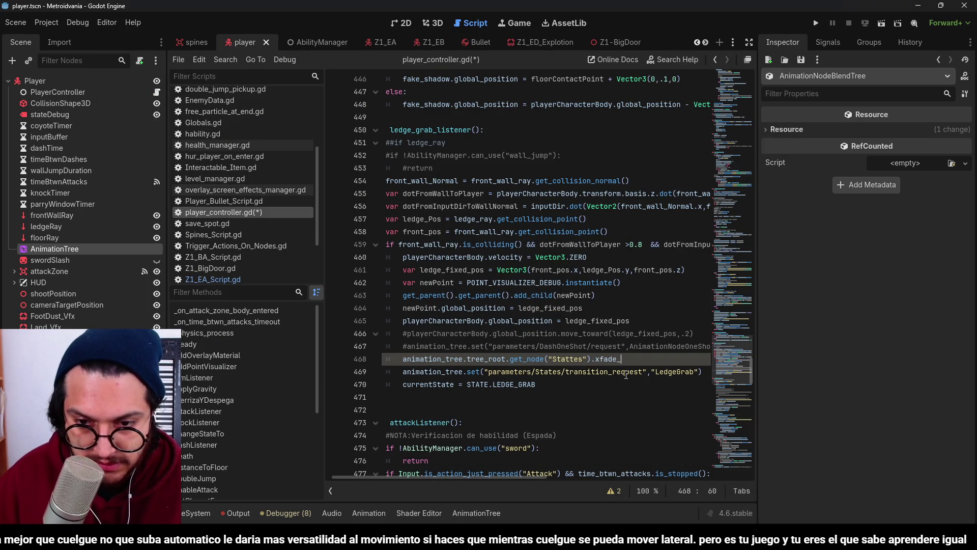
type("time=0")
key("ctrl+s")
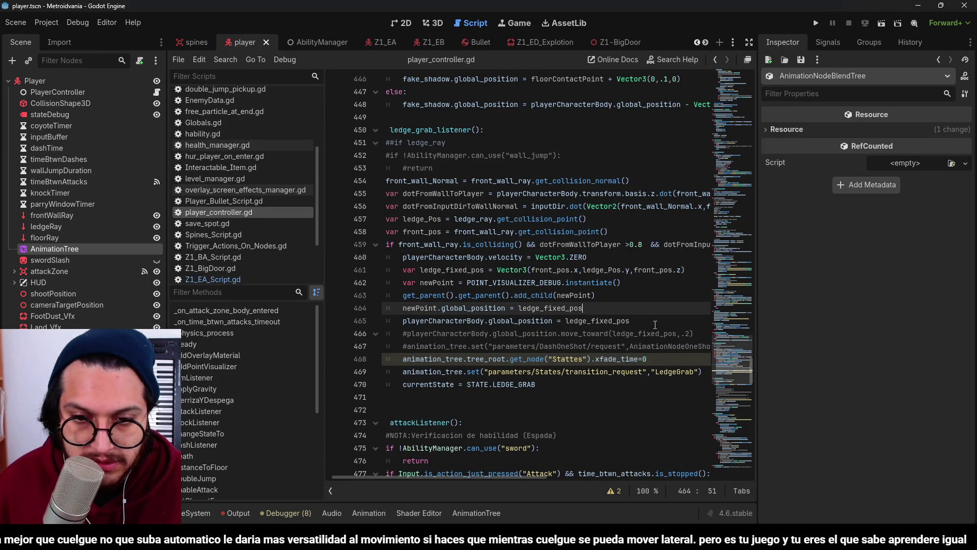
left_click_drag(647, 359, 405, 360)
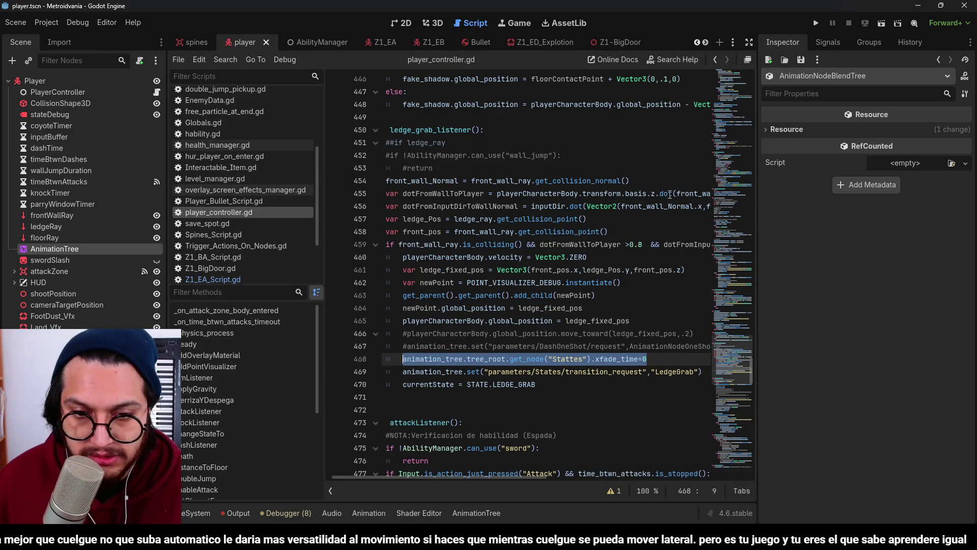
key("F5")
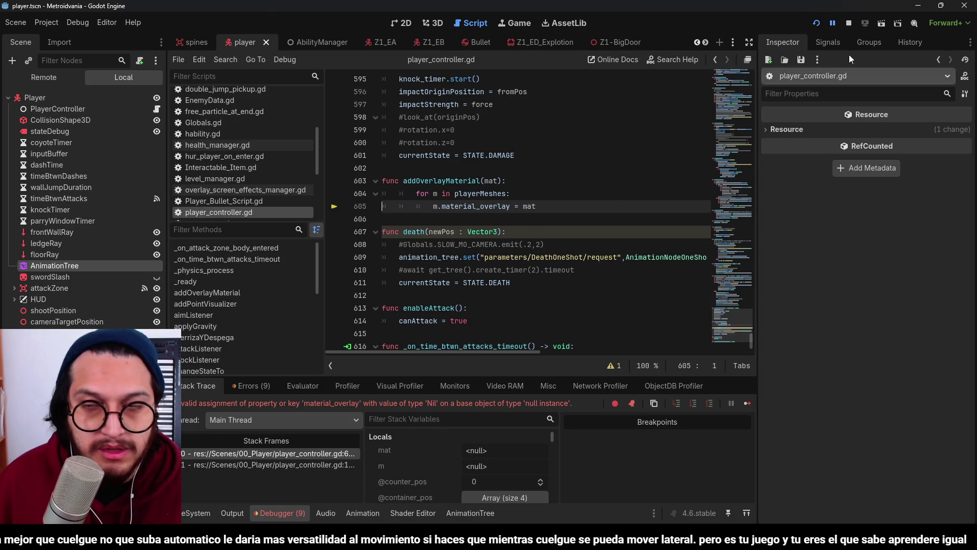
Stop the game and refill Player Meshes with Revolver_Mesh, Balas, Cinturon and Player, then save and run
left_click(849, 24)
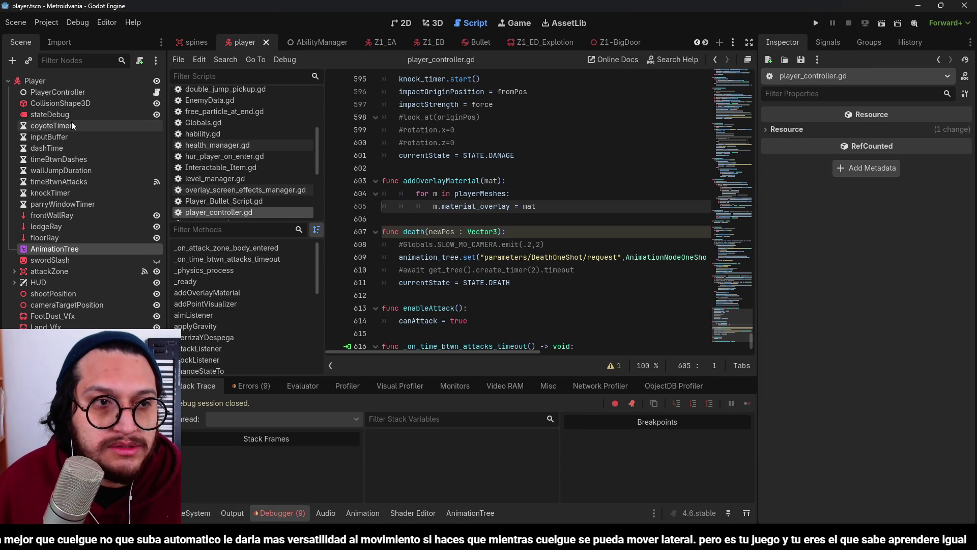
left_click(87, 91)
left_click(962, 275)
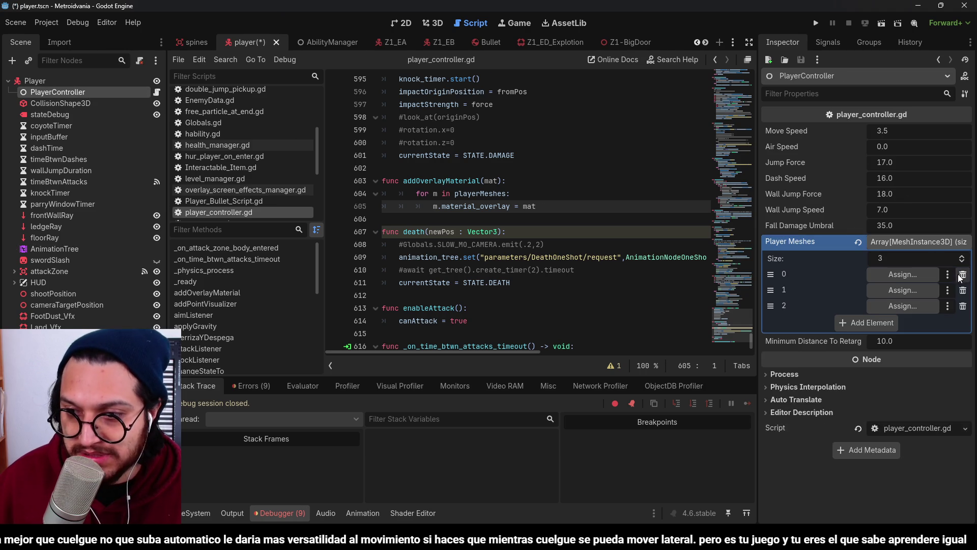
left_click(962, 274)
left_click(962, 274)
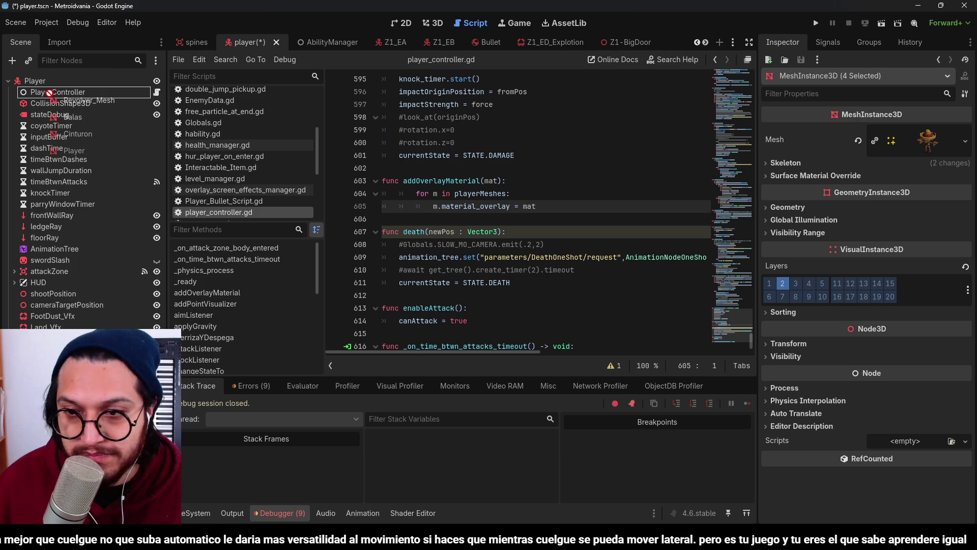
left_click_drag(48, 92, 745, 235)
left_click_drag(914, 243, 914, 244)
left_click(816, 23)
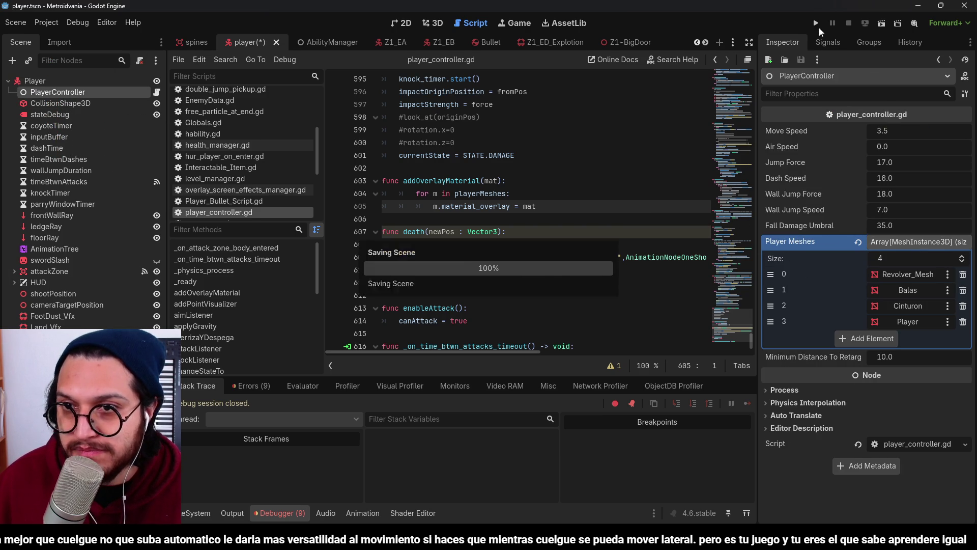
Walk and jump the character onto the grey block to test the ledge grab, then stop the game
key("d")
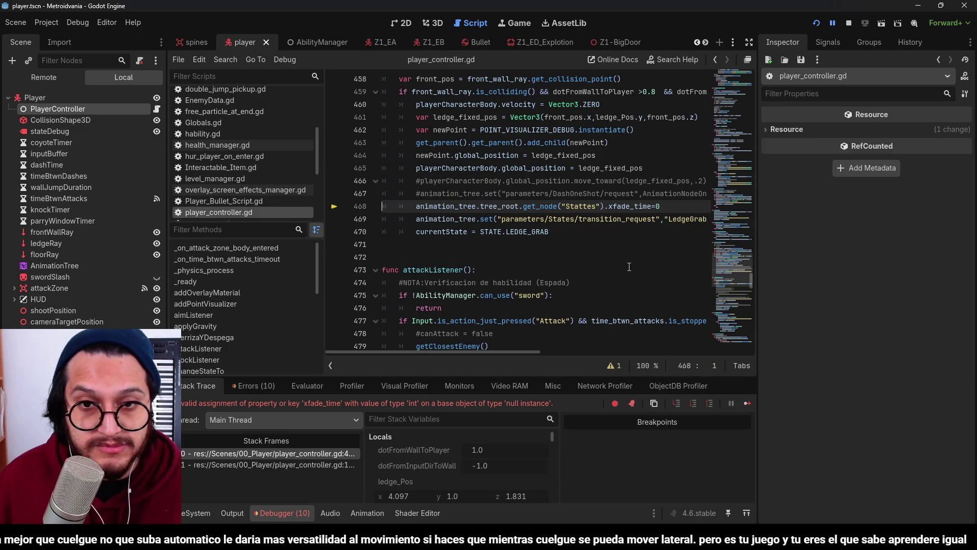
left_click(849, 24)
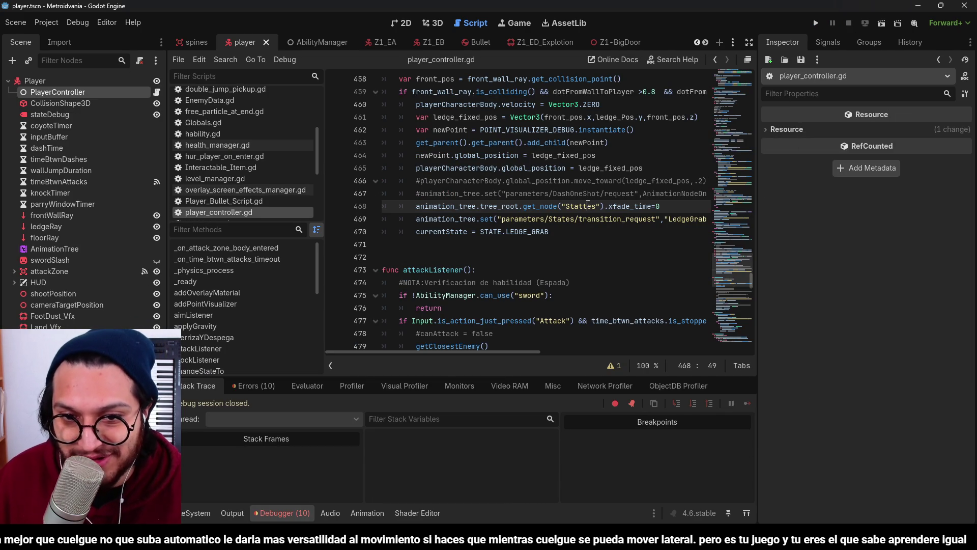
left_click(816, 22)
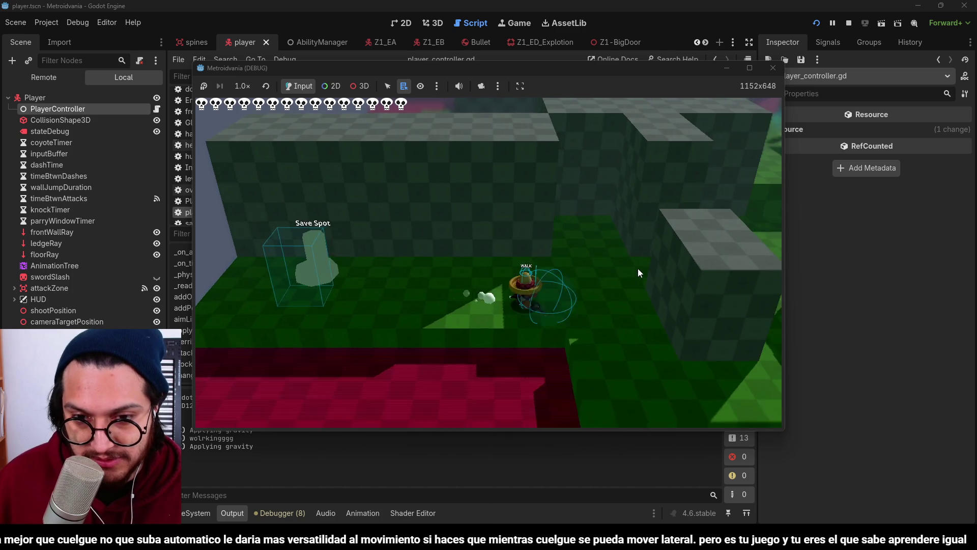
key("space")
key("space")
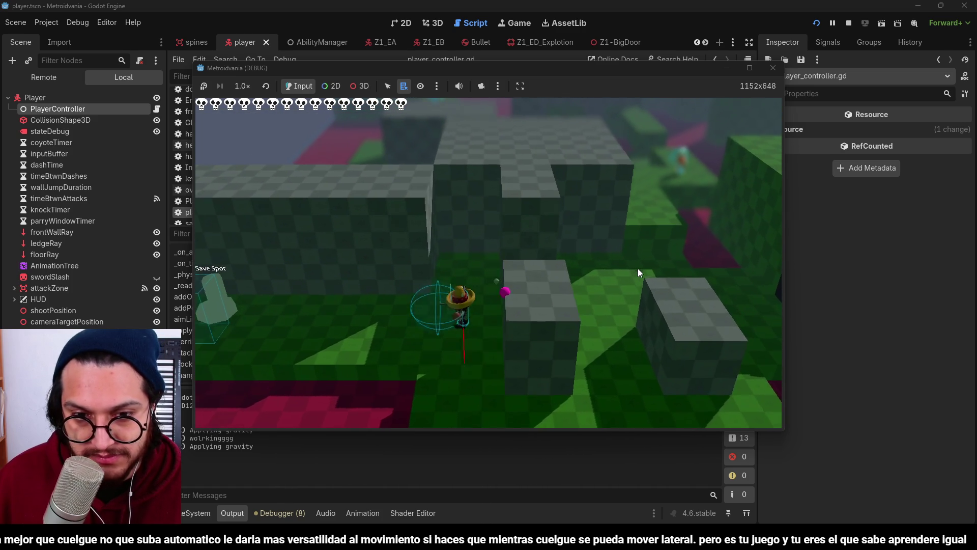
key("a")
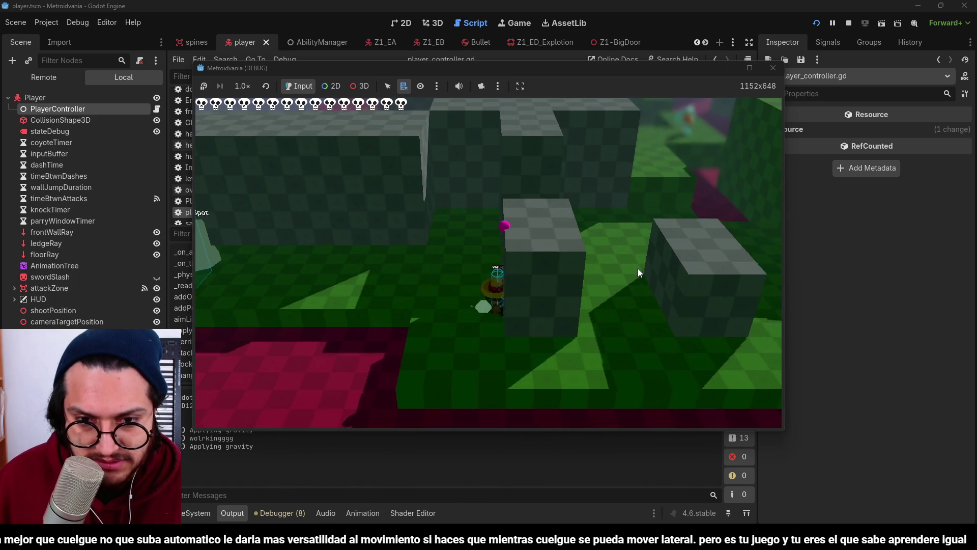
key("space")
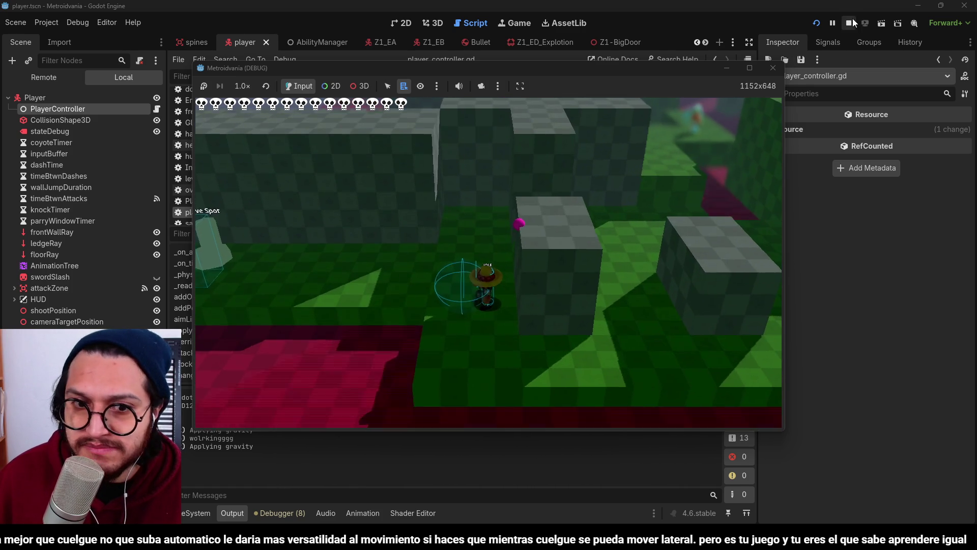
key("F8")
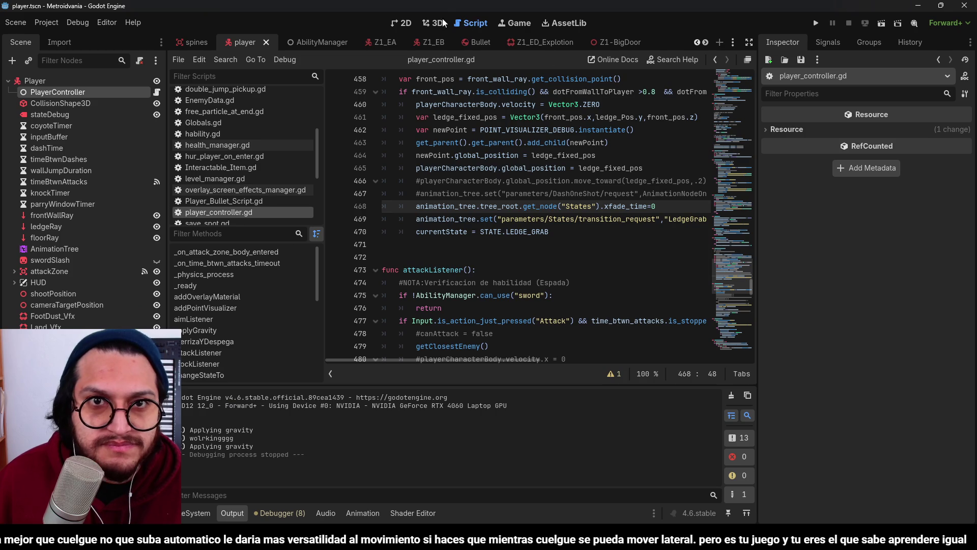
Open the AnimationTree graph and set the blend node's state dropdown to LedgeGrab
left_click(514, 22)
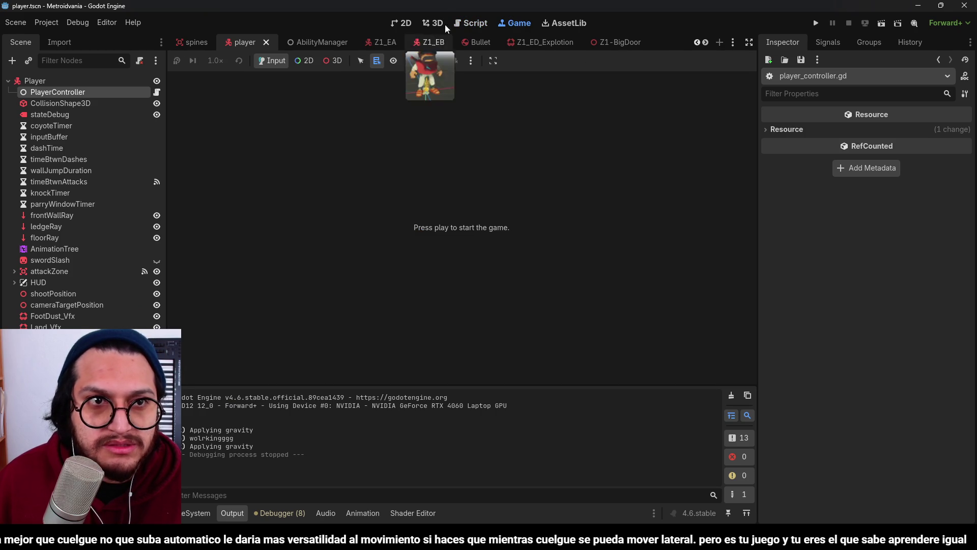
left_click(437, 22)
scroll(389, 114, "down", 5)
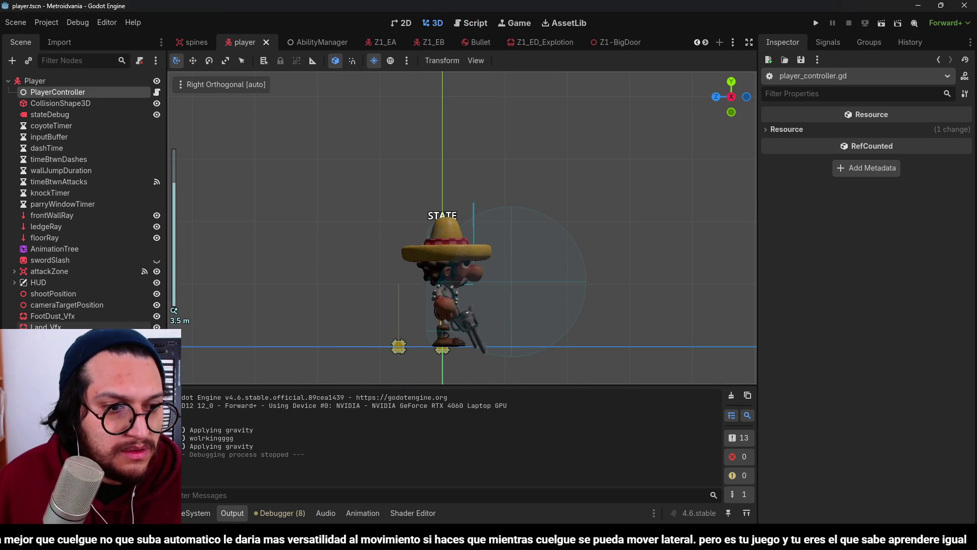
left_click(55, 249)
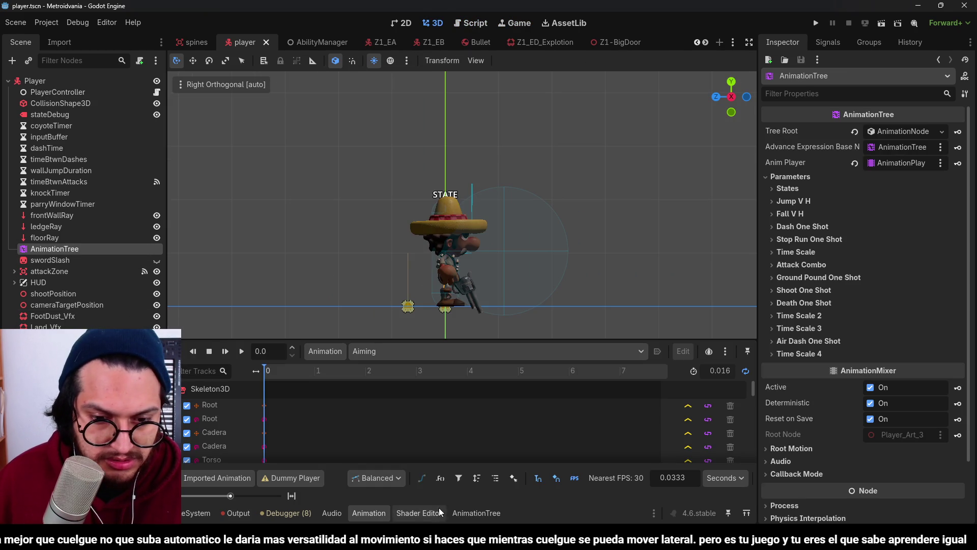
left_click(477, 512)
left_click(492, 337)
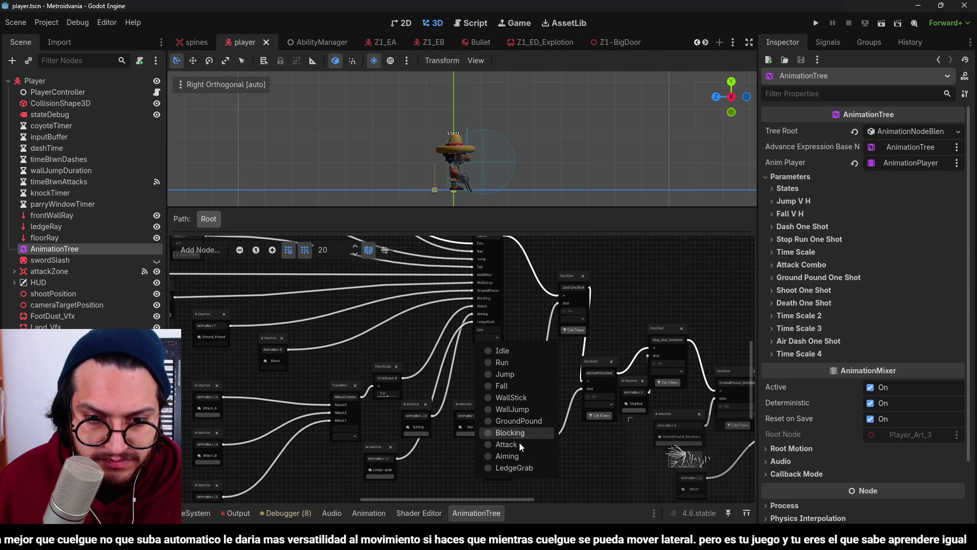
left_click(519, 465)
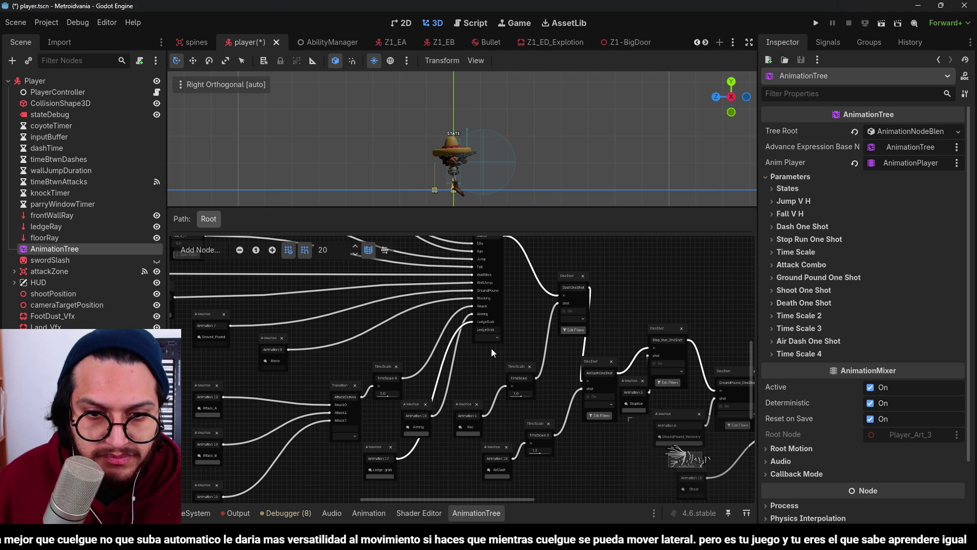
left_click(495, 337)
left_click(519, 469)
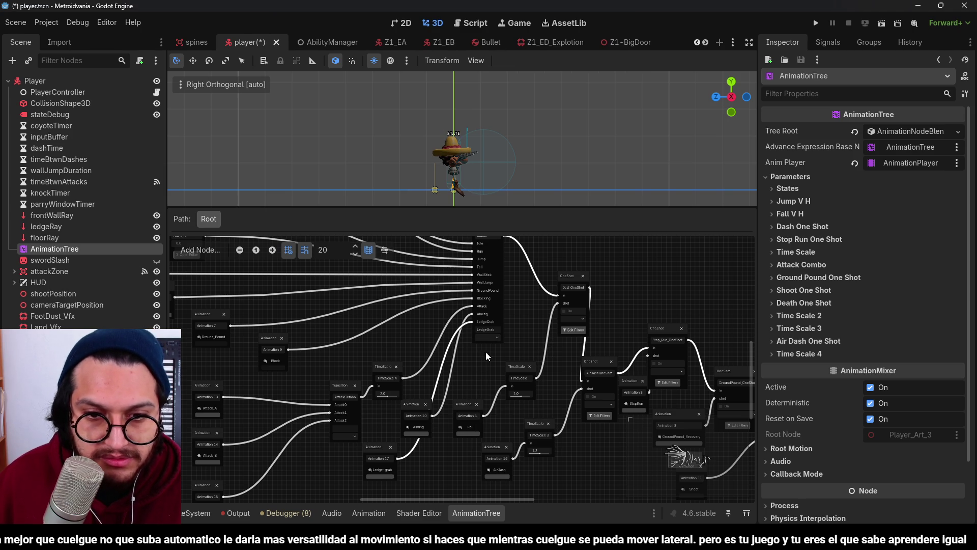
left_click(490, 338)
left_click(499, 351)
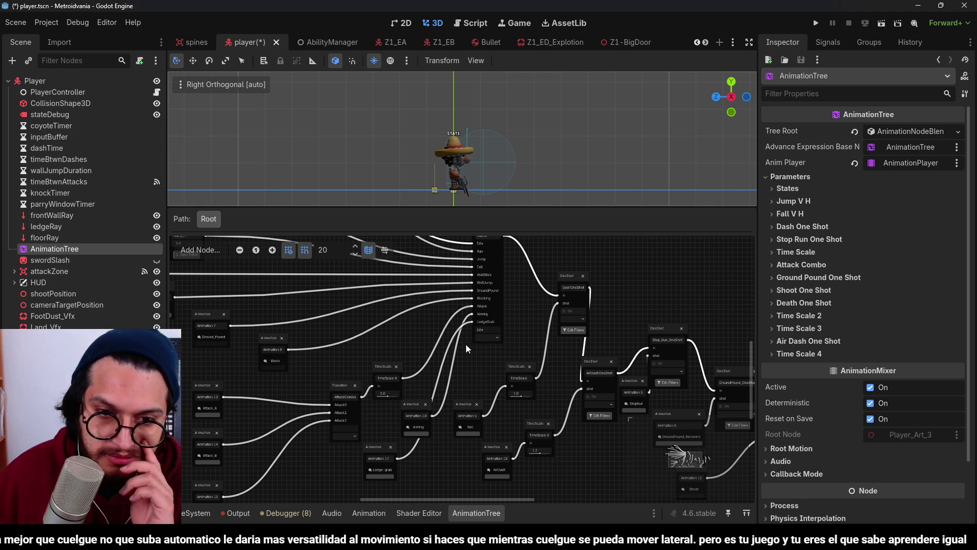
scroll(428, 358, "down", 3)
scroll(428, 357, "down", 2)
left_click_drag(389, 326, 363, 382)
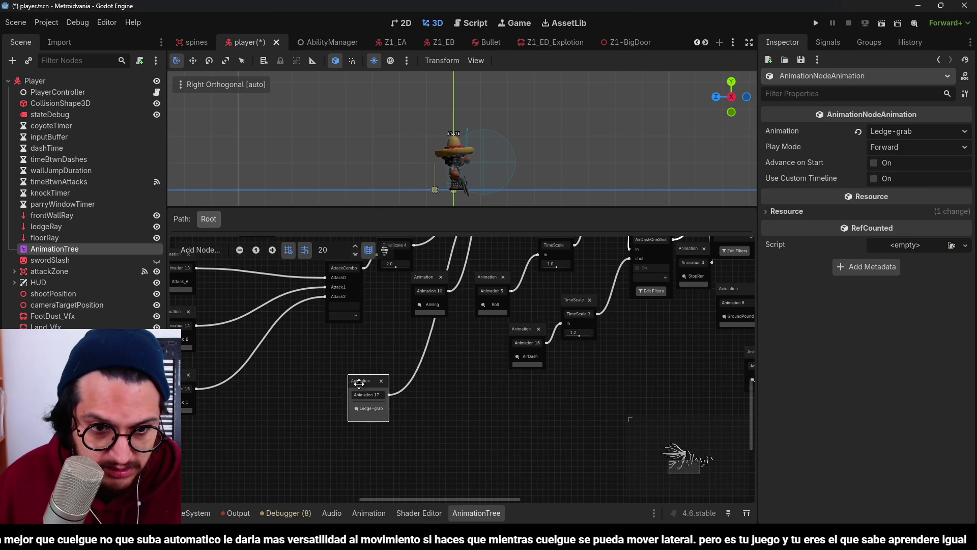
Add a TimeScale node to the graph for the Ledge-grab animation and run the project
right_click(390, 408)
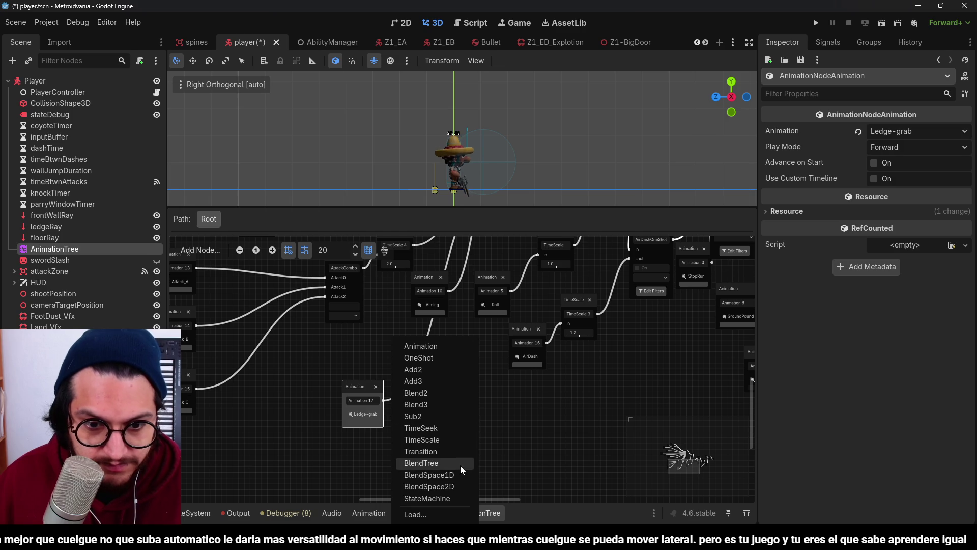
left_click(429, 437)
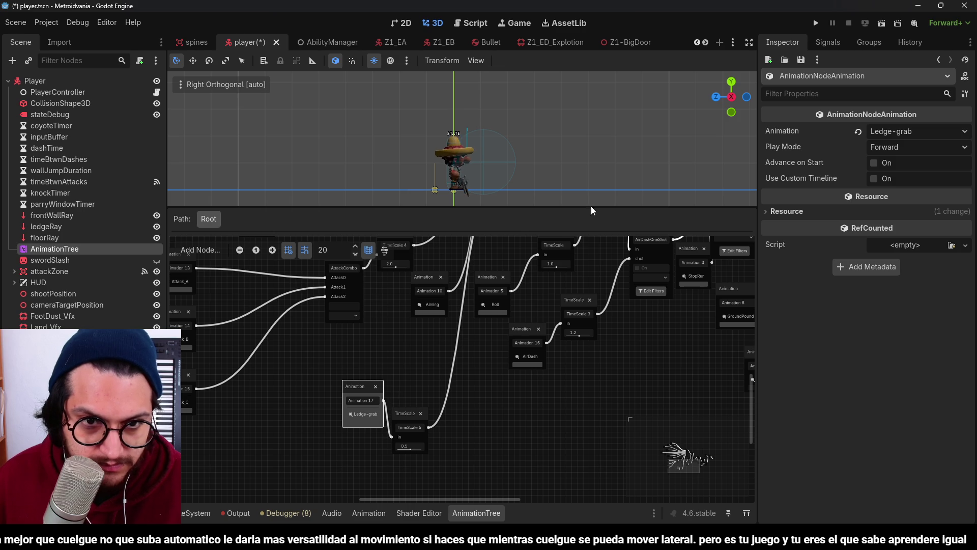
key("F5")
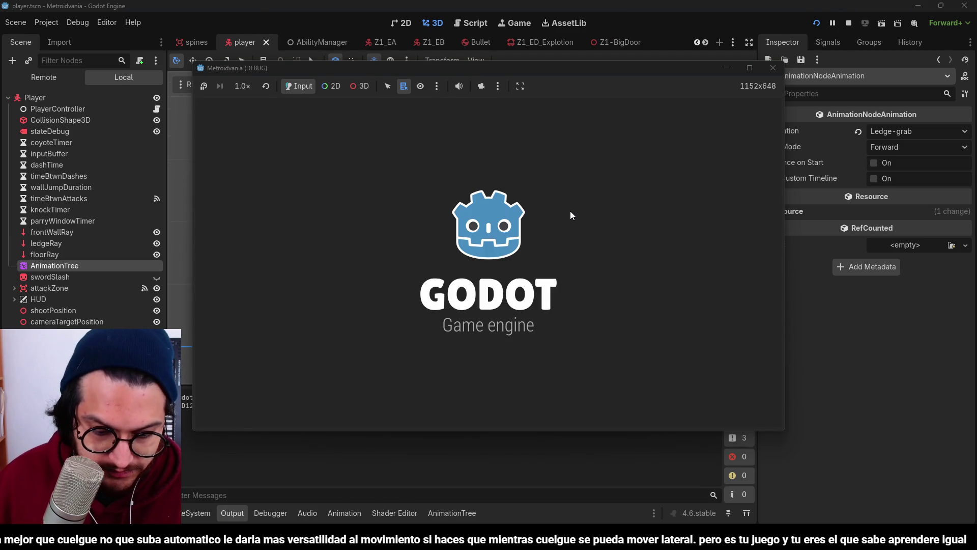
Climb onto the grey blocks at 1/2x game speed, then stop the game and return to the script
key("d")
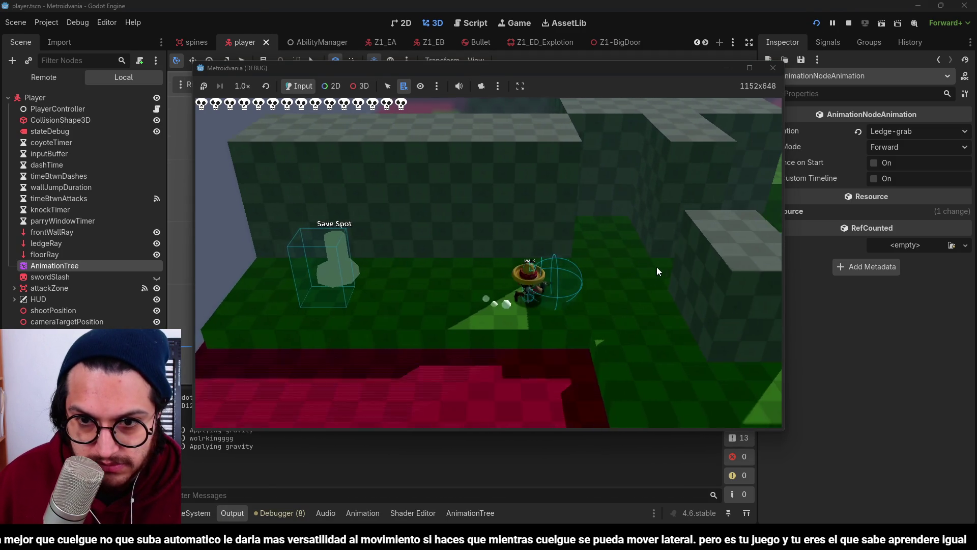
key("space")
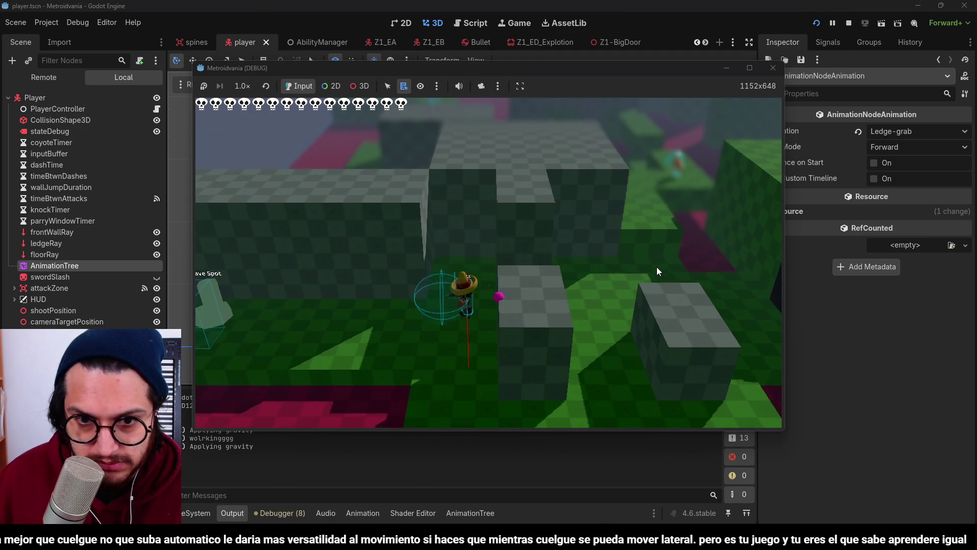
left_click(242, 86)
left_click(270, 145)
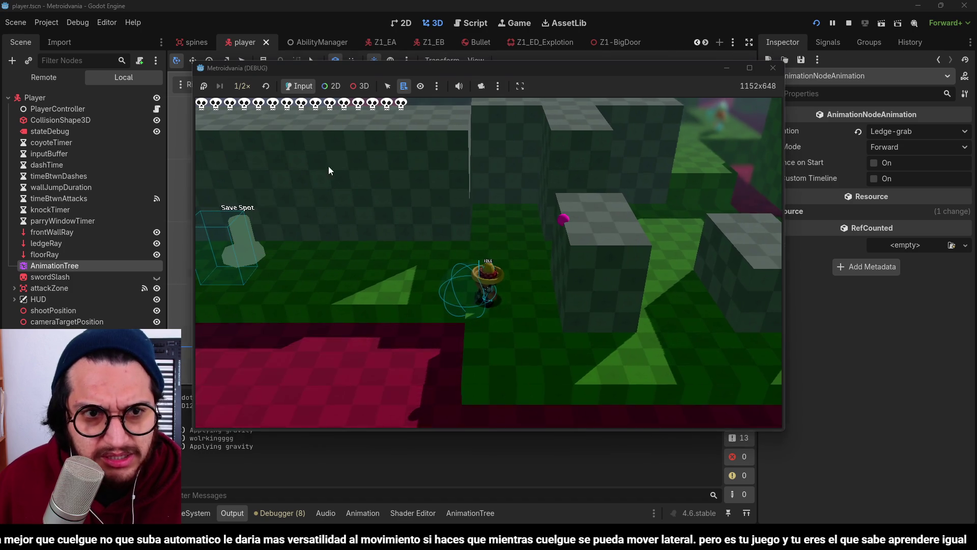
key("space")
key("space")
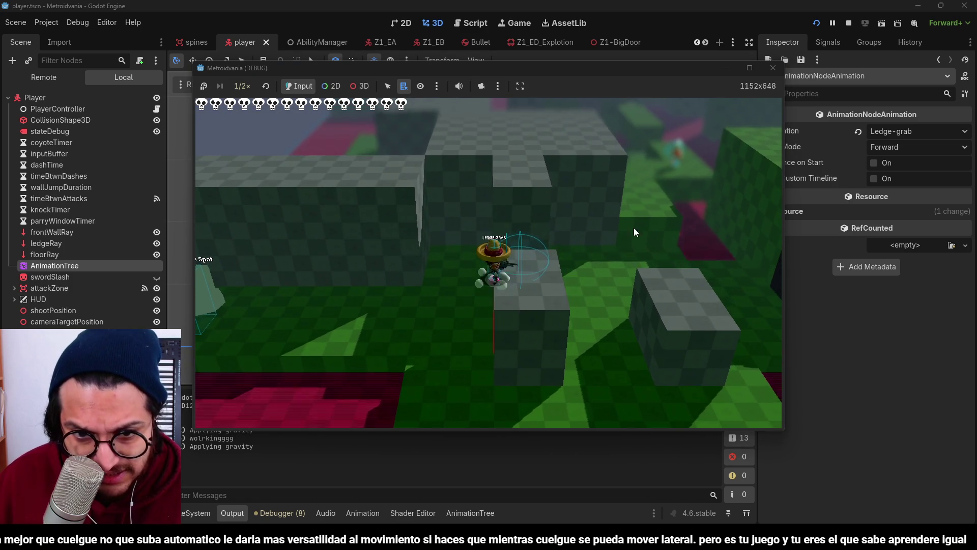
left_click(849, 23)
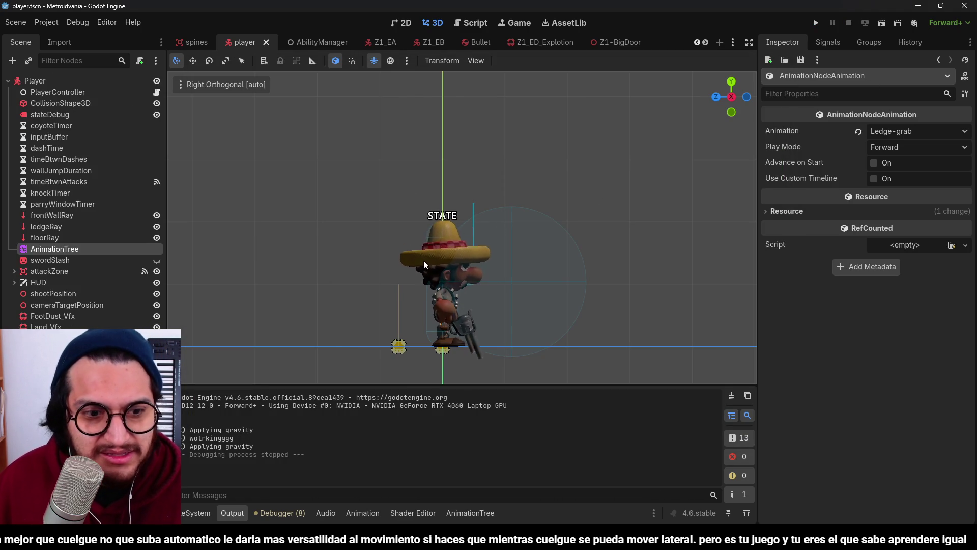
left_click(468, 23)
scroll(500, 308, "up", 2)
mouse_move(495, 358)
left_mouse_down()
mouse_move(548, 359)
mouse_move(519, 360)
left_mouse_up()
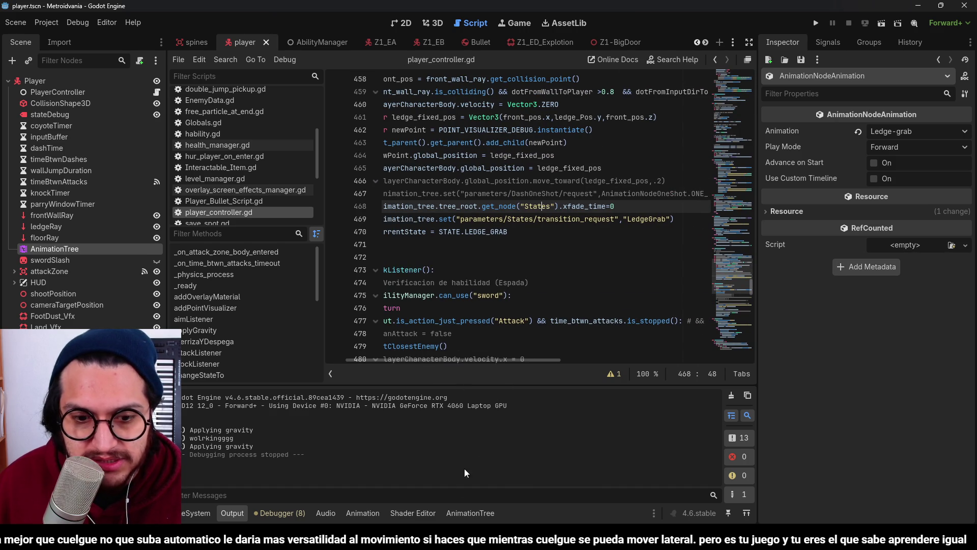
Glance at the player AnimationTree graph panel and the States node name on line 468
left_click(469, 512)
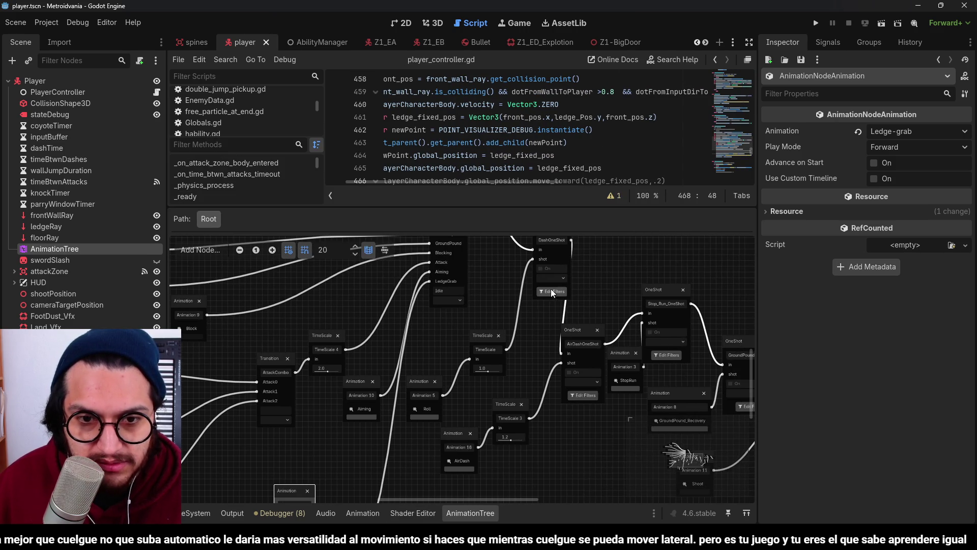
scroll(443, 293, "up", 3)
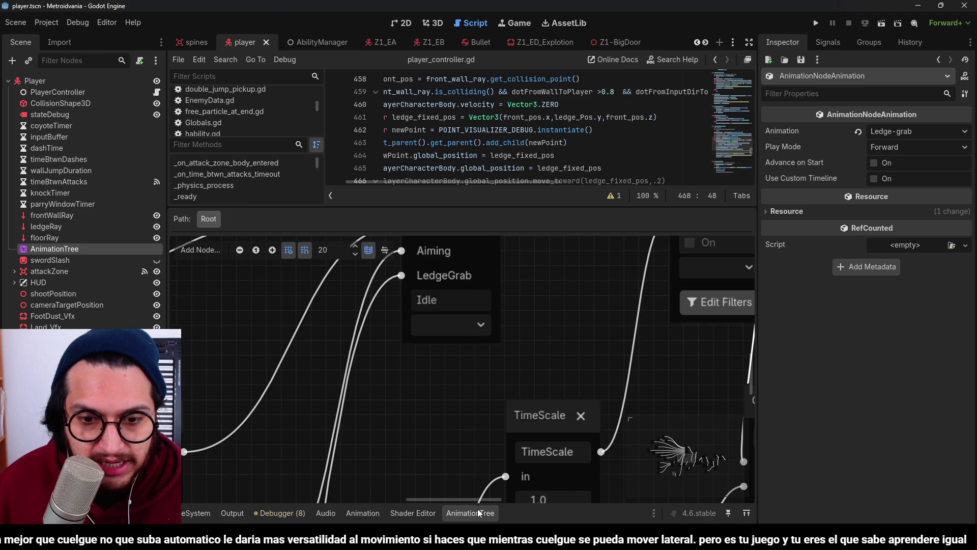
left_click(478, 509)
double_click(651, 219)
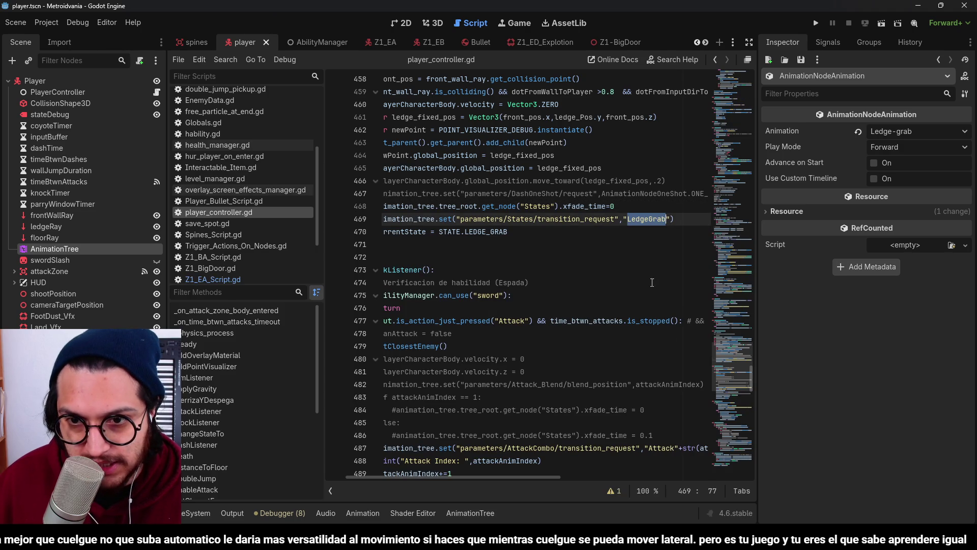
left_click(538, 205)
Select the whole States LedgeGrab transition_request line 469 in ledge_grab_listener
left_click_drag(494, 480, 437, 479)
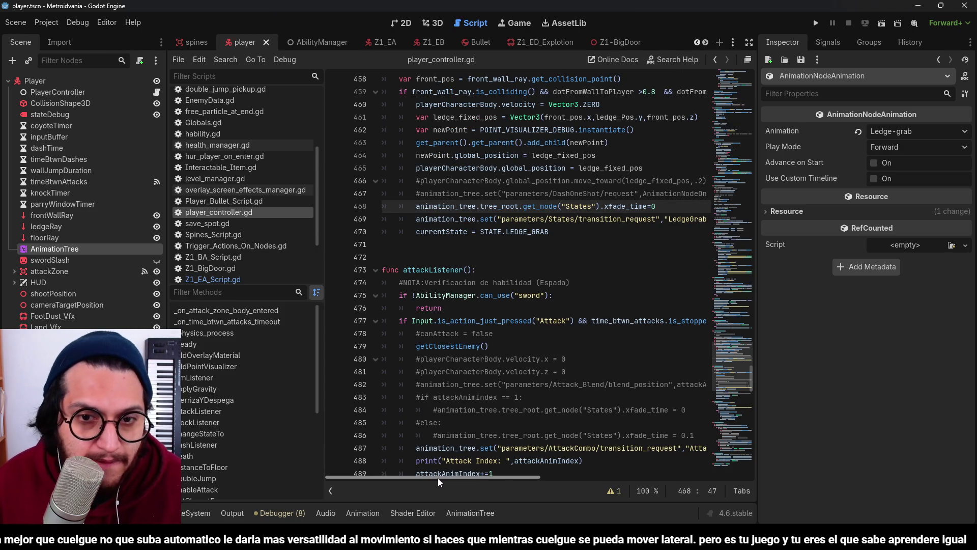
left_click_drag(416, 219, 731, 217)
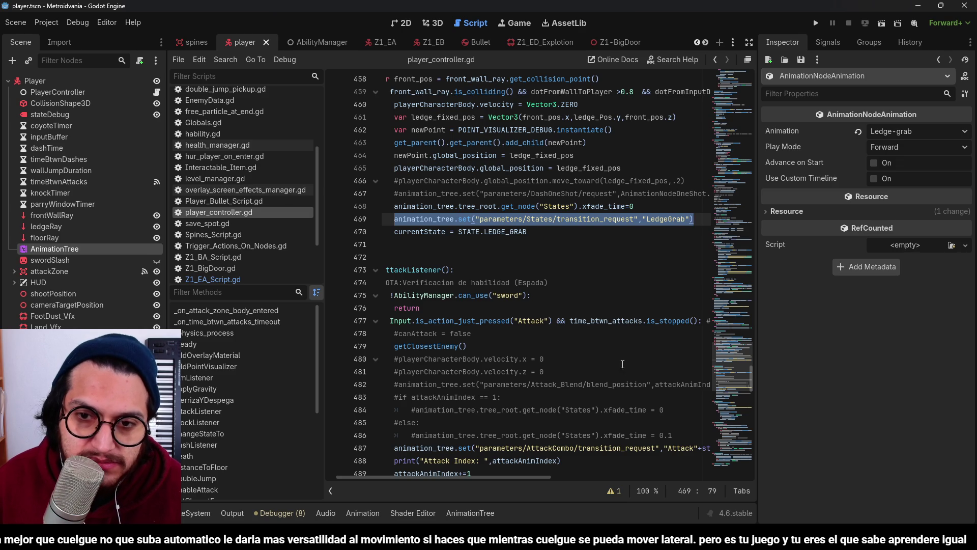
left_click_drag(501, 476, 423, 415)
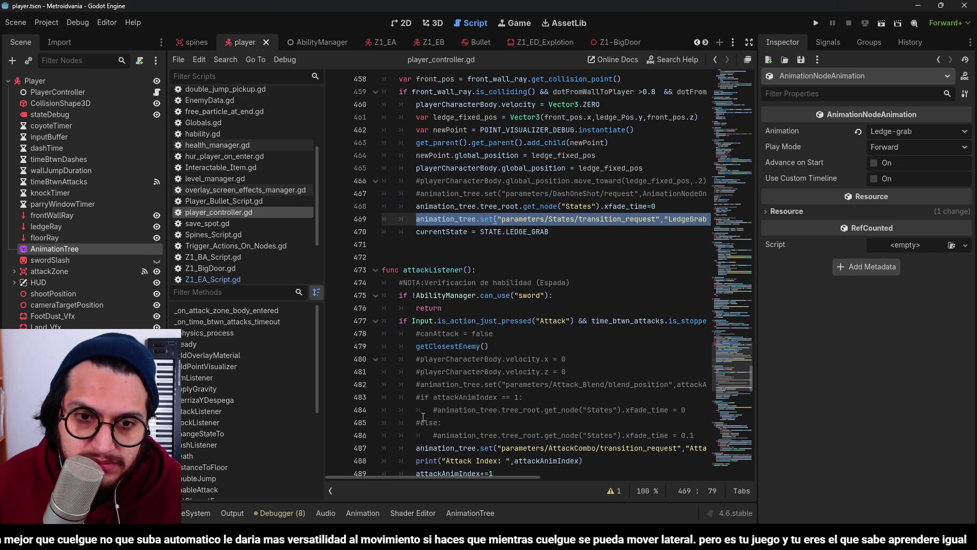
Paste the LedgeGrab transition_request line into the STATE.LEDGE_GRAB block after line 284 and run the game
left_click(421, 219)
scroll(535, 268, "up", 5)
scroll(572, 235, "up", 9)
scroll(571, 236, "up", 5)
scroll(575, 238, "up", 10)
scroll(577, 239, "up", 10)
scroll(580, 242, "up", 10)
scroll(582, 243, "up", 8)
scroll(577, 251, "up", 6)
scroll(569, 259, "up", 1)
scroll(563, 269, "down", 1)
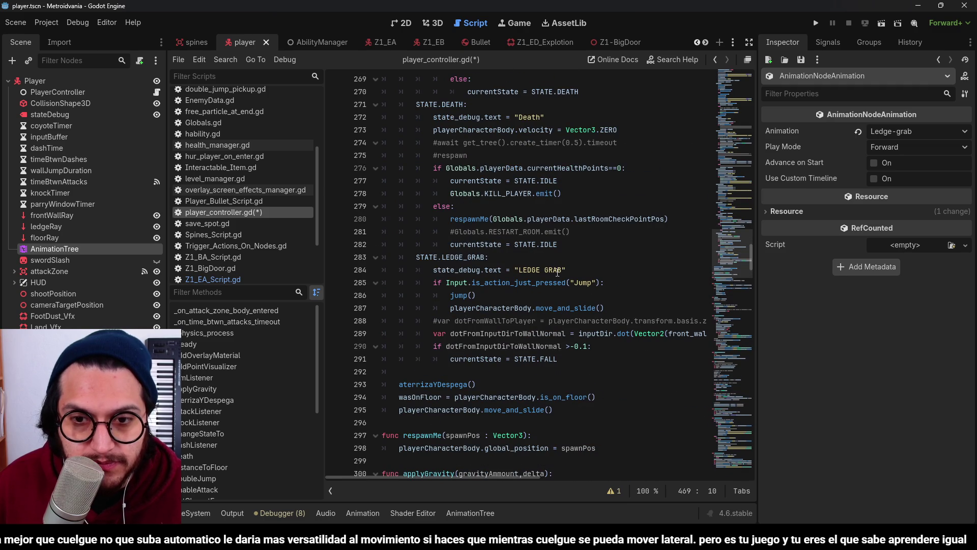
left_click(591, 268)
key("Return")
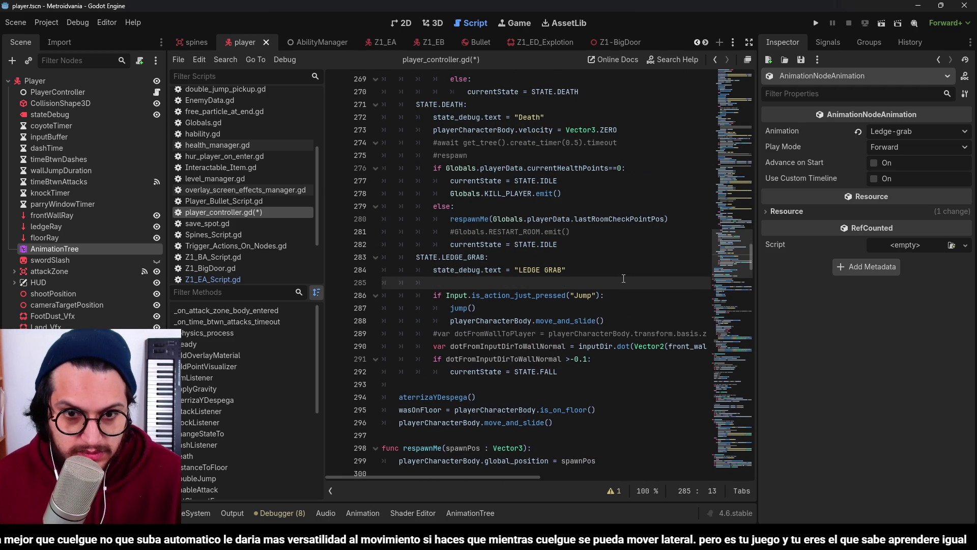
type("animation_tree.set(\"parameters/States/transition_request\",\"LedgeGrab\")")
key("F5")
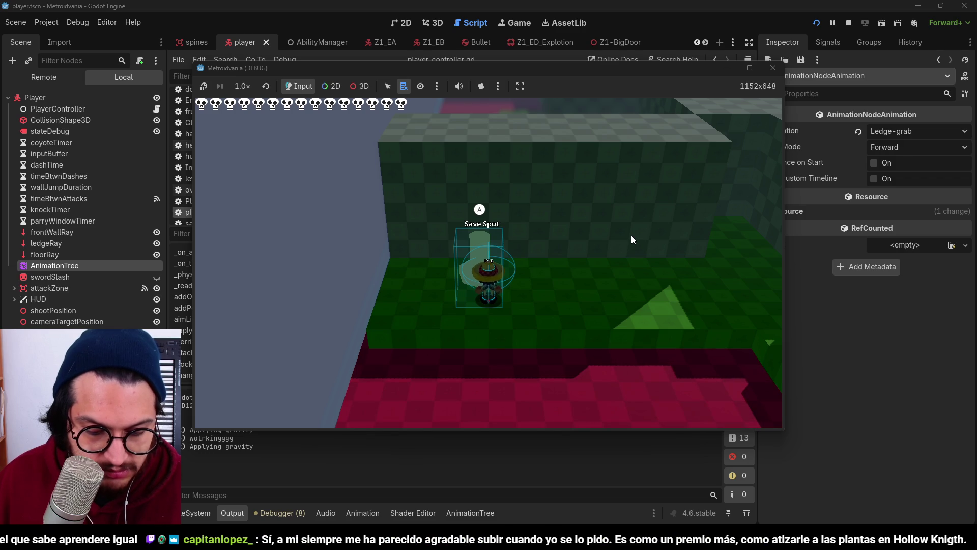
Run the character right to the box ledge, jump onto it, then let go and drop back
key("d")
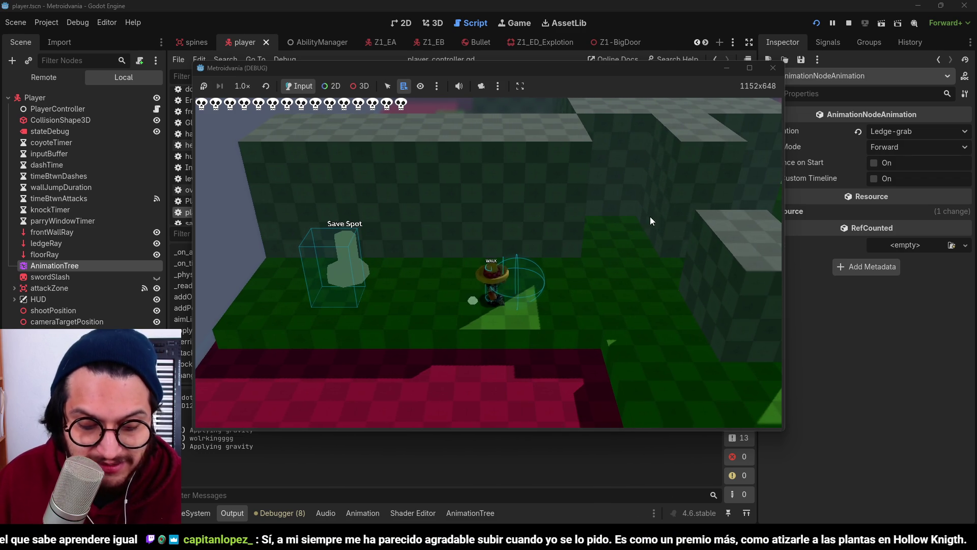
key("d")
key("space")
key("a")
key("space")
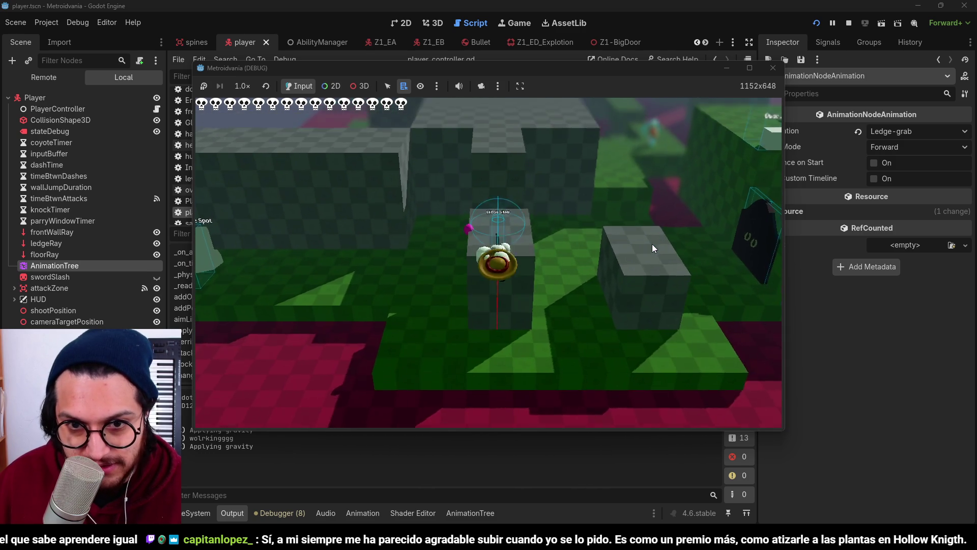
Grab the box ledge again, drop off, regrab it, and stop the running game
key("d")
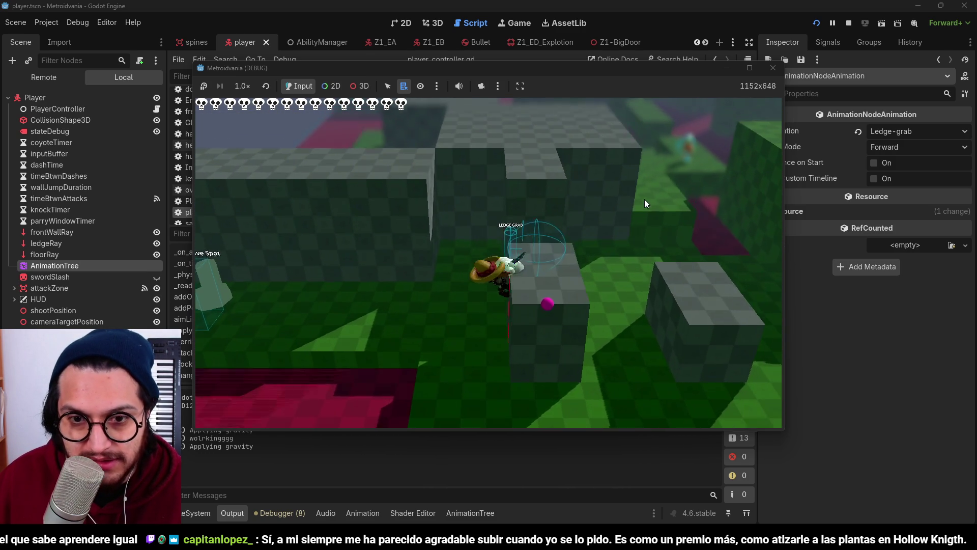
key("space")
key("s")
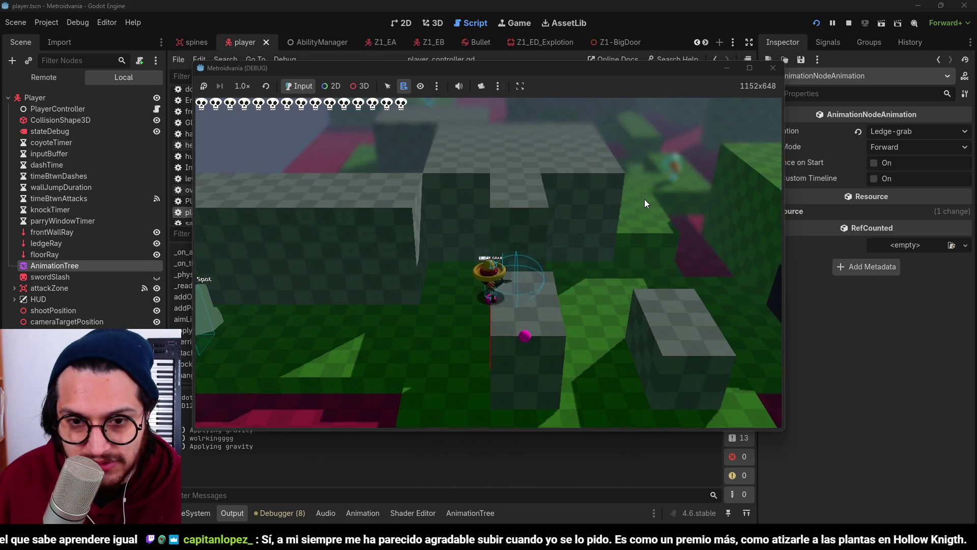
key("space")
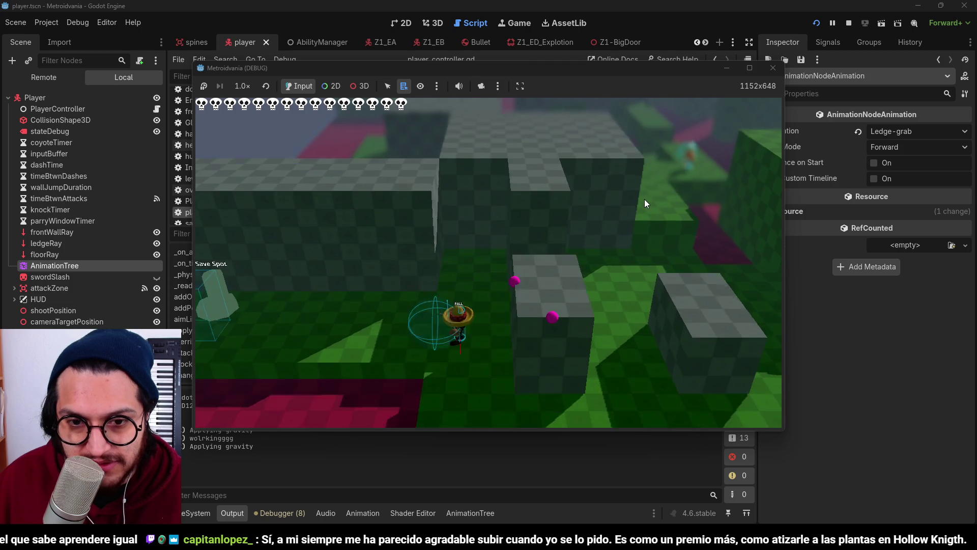
left_click(847, 21)
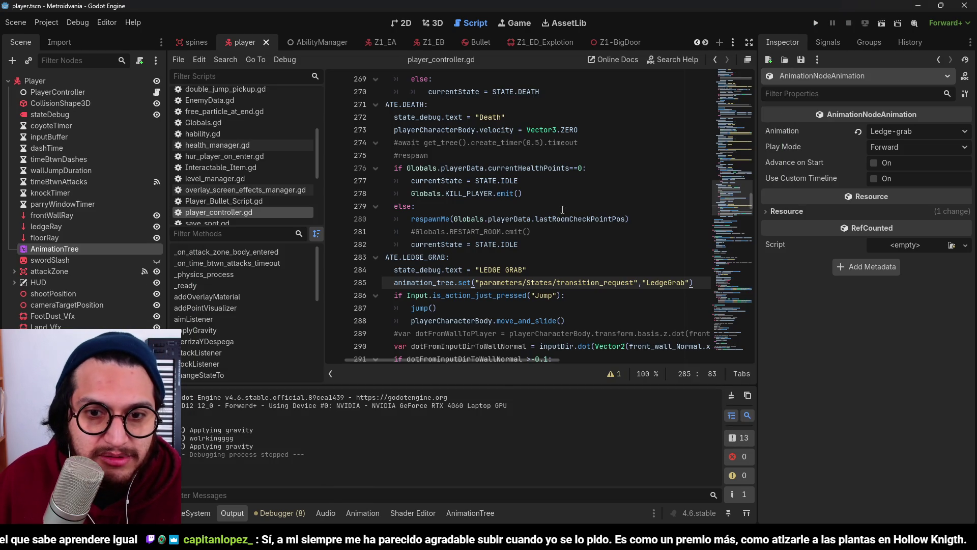
scroll(486, 295, "down", 10)
scroll(496, 297, "down", 10)
scroll(511, 299, "down", 10)
scroll(530, 304, "down", 10)
scroll(531, 304, "down", 5)
scroll(526, 321, "down", 5)
scroll(524, 340, "down", 5)
scroll(520, 359, "down", 5)
left_click_drag(519, 360, 467, 354)
scroll(466, 354, "down", 2)
scroll(573, 306, "down", 2)
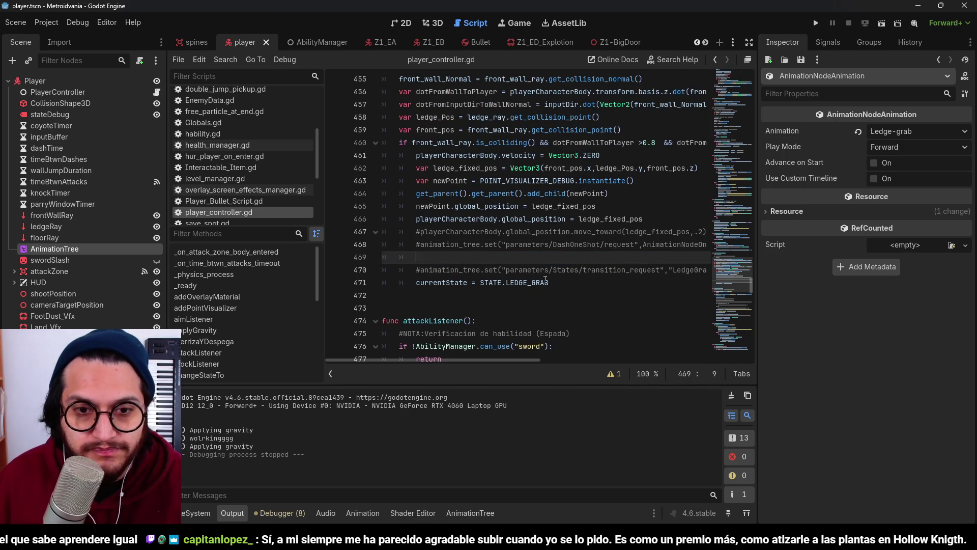
Insert the States xfade_time = 0 line above the LedgeGrab request in LEDGE_GRAB and save
key("Up")
key("End")
scroll(544, 279, "up", 20)
scroll(588, 343, "up", 8)
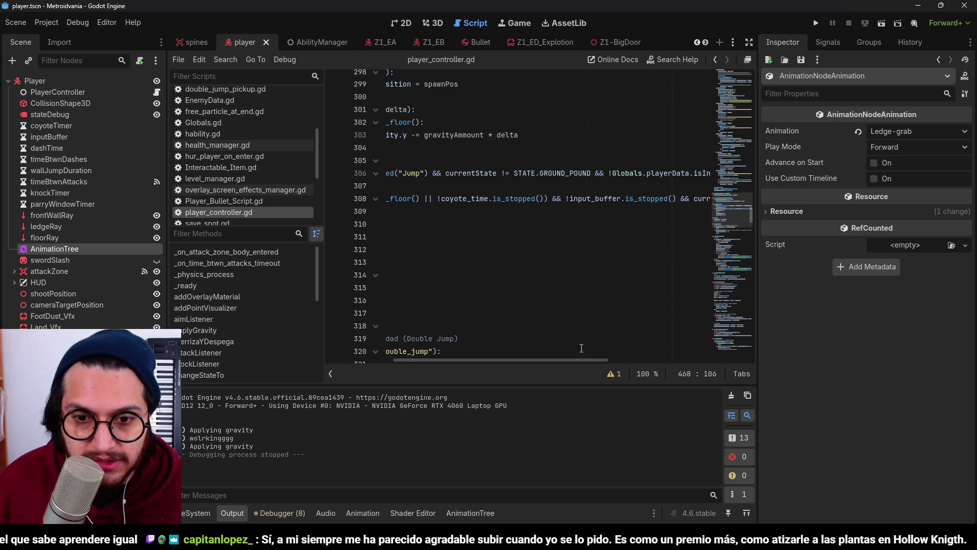
left_click_drag(566, 360, 427, 361)
scroll(597, 218, "up", 3)
scroll(598, 218, "up", 2)
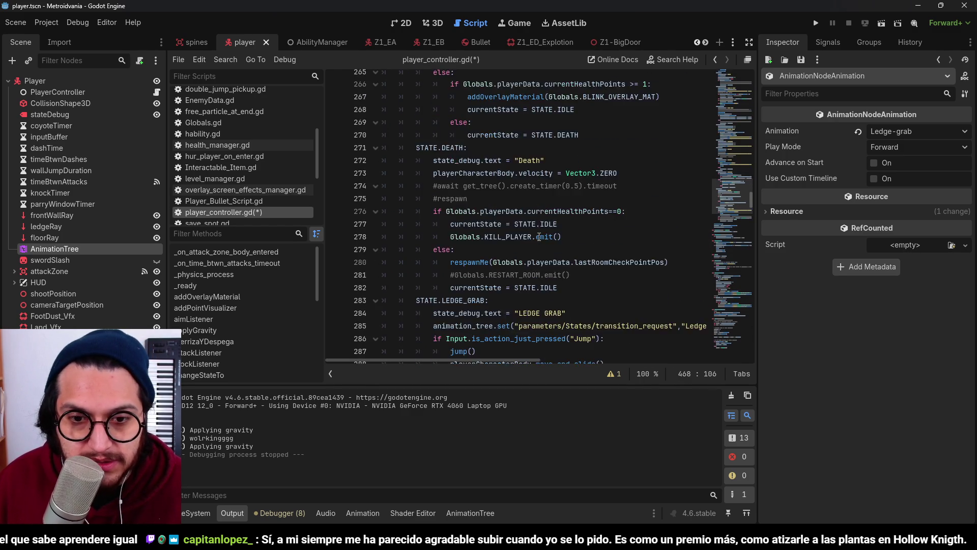
scroll(598, 217, "up", 2)
left_click(598, 199)
key("Return")
type("animation_tree.tree_root.get_node(\"States\").xfade_time=0")
key("ctrl+s")
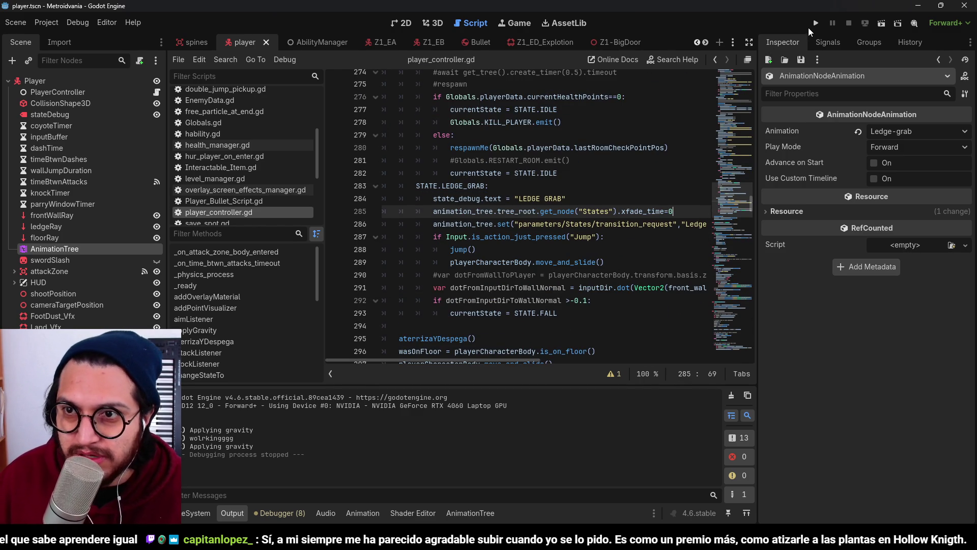
Launch the game from the toolbar to test the crossfade change
left_click(85, 24)
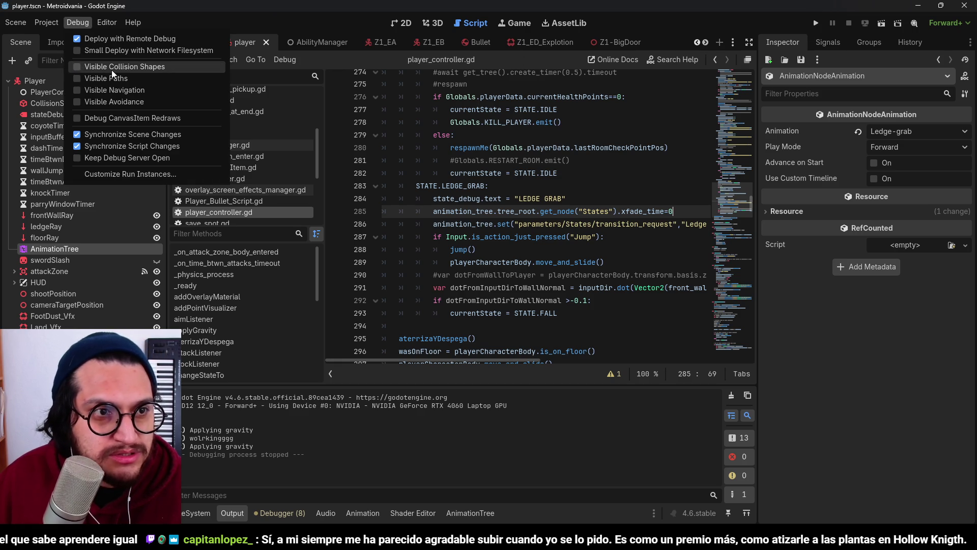
left_click(831, 24)
Run the project and walk the character back and forth near the Save Spot
key("F5")
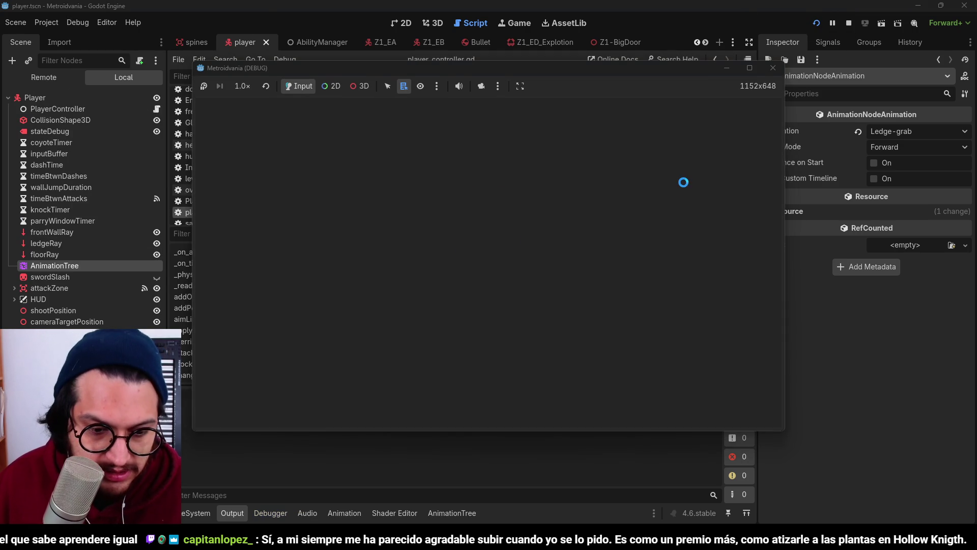
key("d")
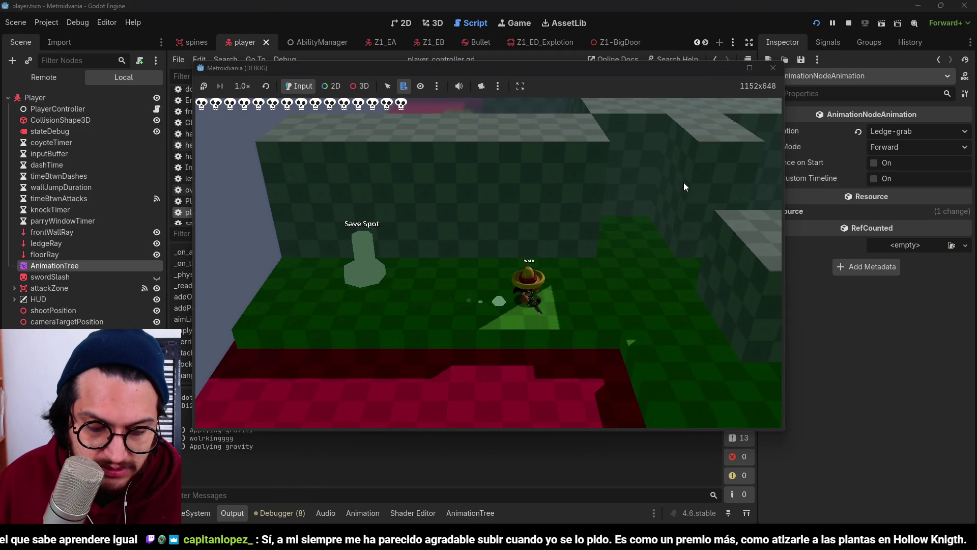
key("a")
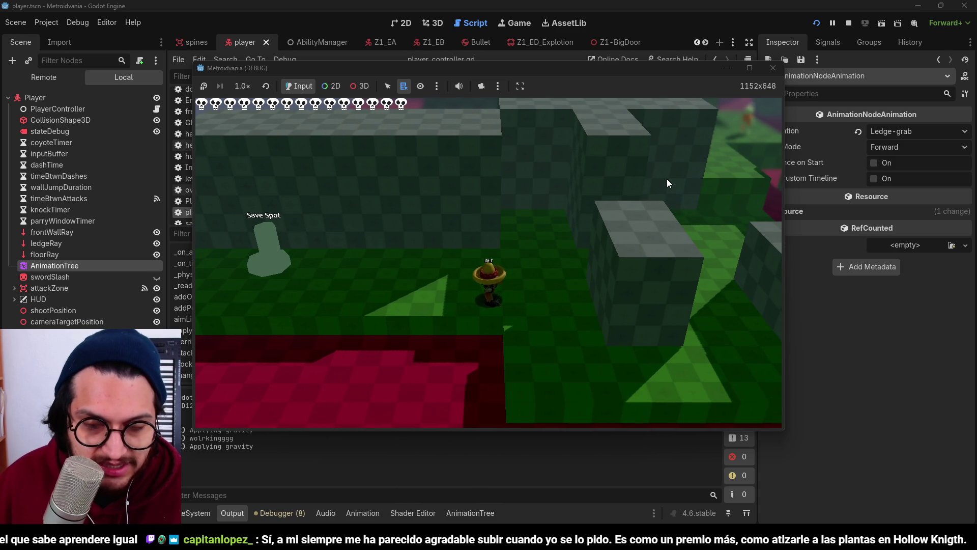
key("d")
key("a")
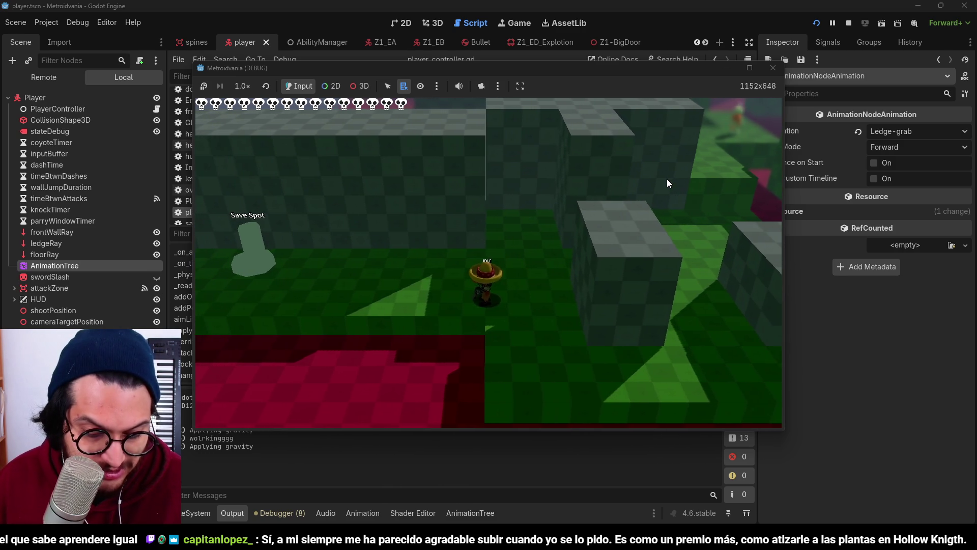
Grab the block ledge, drop and regrab it, fall to the ground, then stop the game
key("w")
key("space")
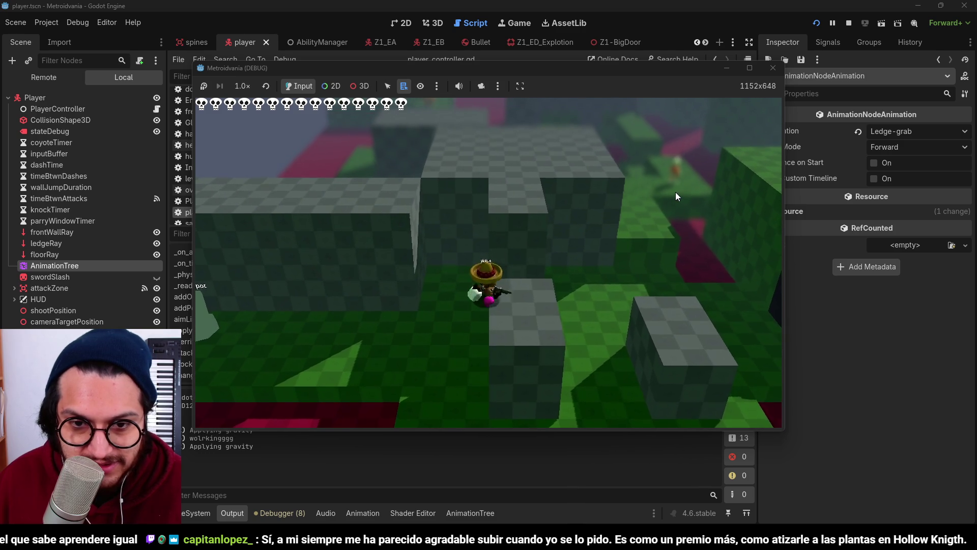
key("s")
key("space")
key("space")
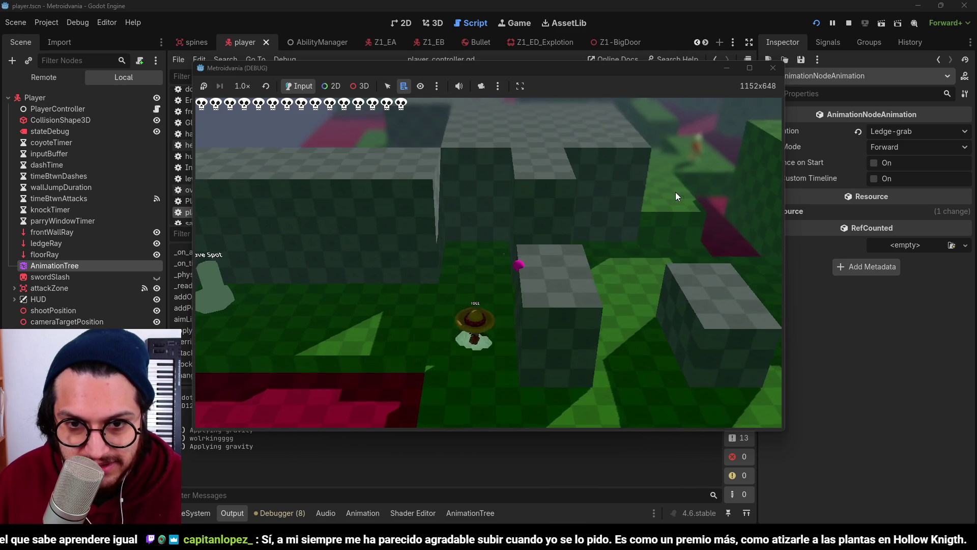
key("s")
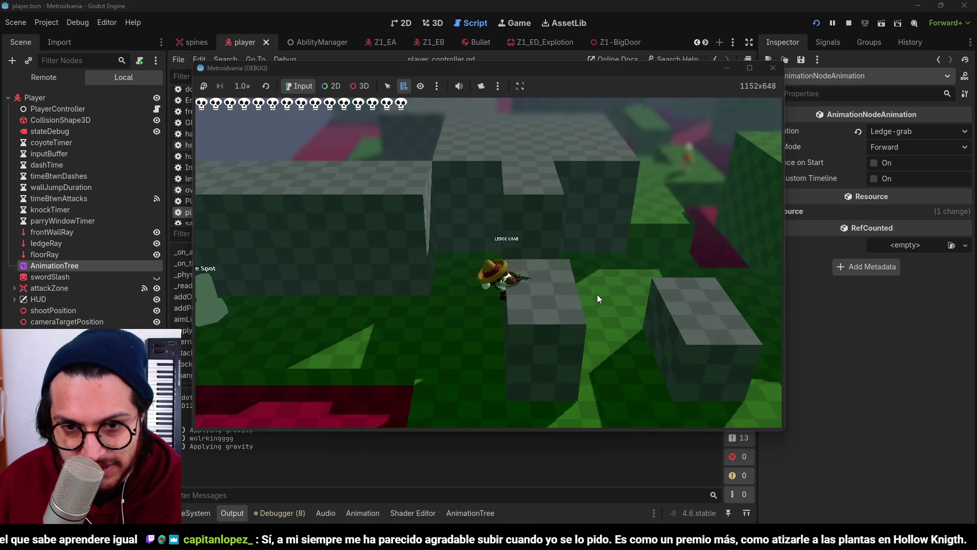
left_click(849, 24)
left_click(496, 211)
Remove the xfade_time line from LEDGE_GRAB and undo to restore the listener's xfade_time line
key("BackSpace")
key("BackSpace")
key("BackSpace")
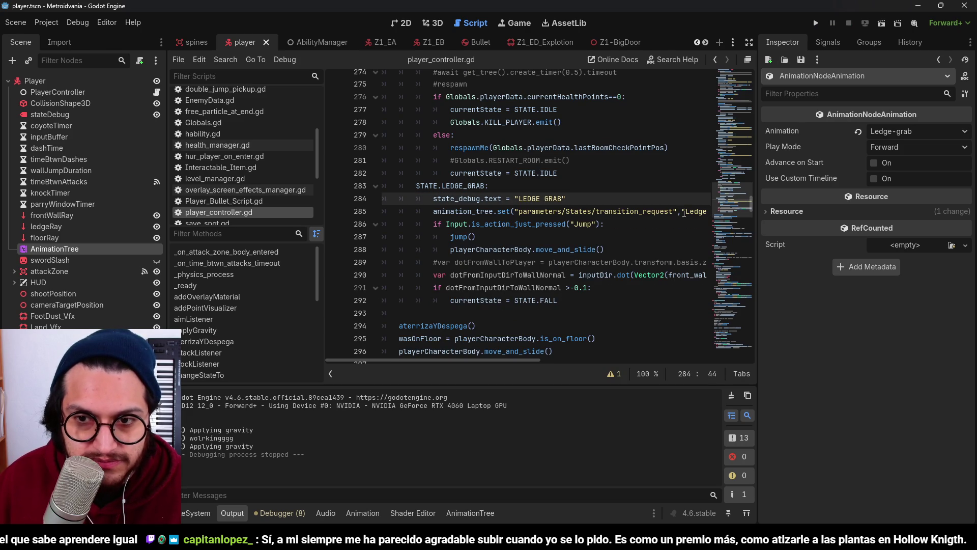
key("ctrl+z")
key("ctrl+z")
key("ctrl+z")
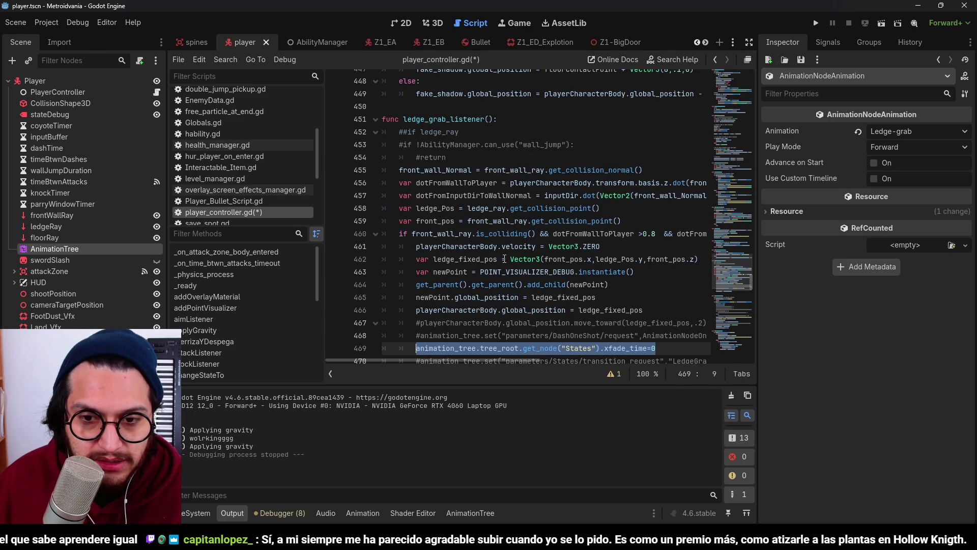
key("ctrl+z")
key("ctrl+z")
key("ctrl+z")
scroll(539, 207, "down", 3)
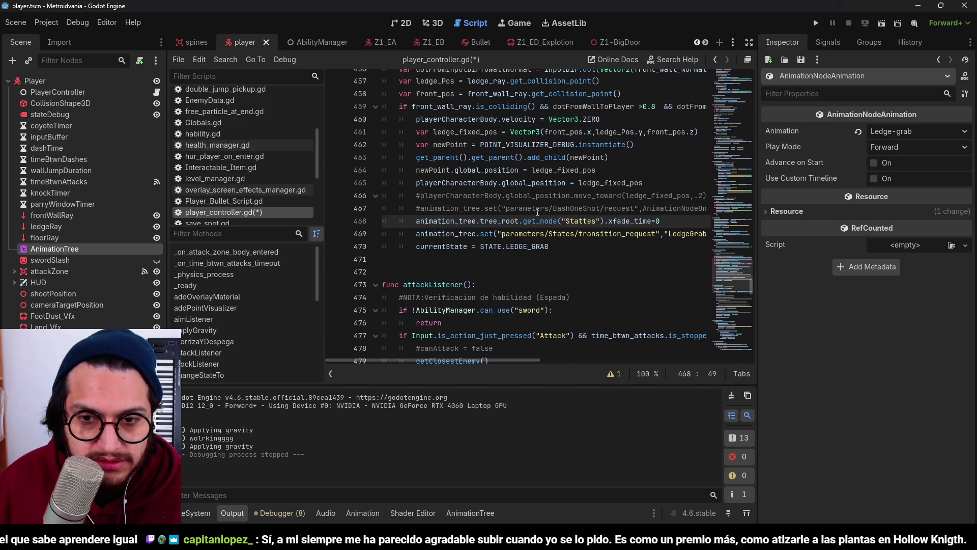
Comment out ledge_grab_listener's xfade_time and LedgeGrab request lines 468–469 with Ctrl+K and save
left_click(412, 223)
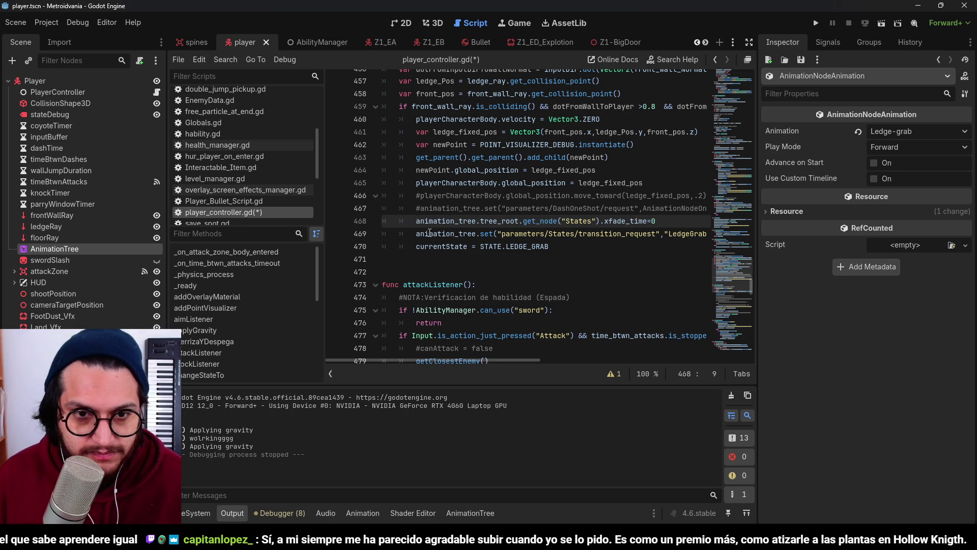
left_click(425, 231)
left_click_drag(455, 237, 438, 222)
key("ctrl+k")
key("ctrl+s")
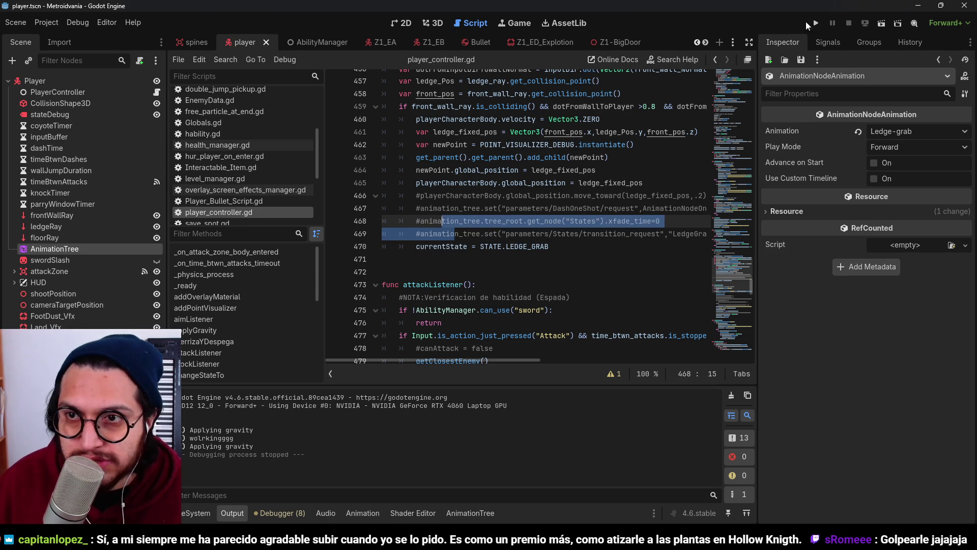
Run the game, grab the block ledge, drop and regrab it, then stop and check ledge_fixed_pos
left_click(816, 23)
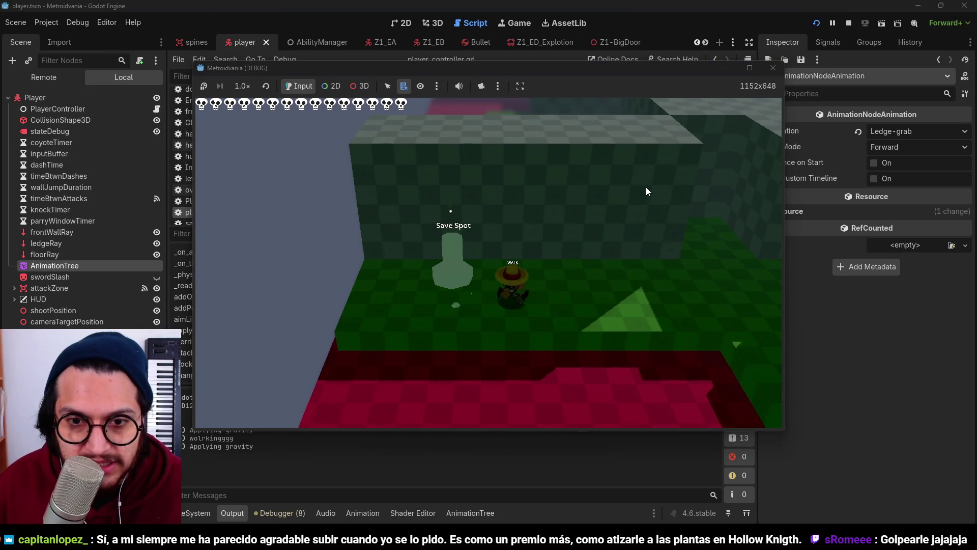
key("d")
key("space")
key("s")
key("space")
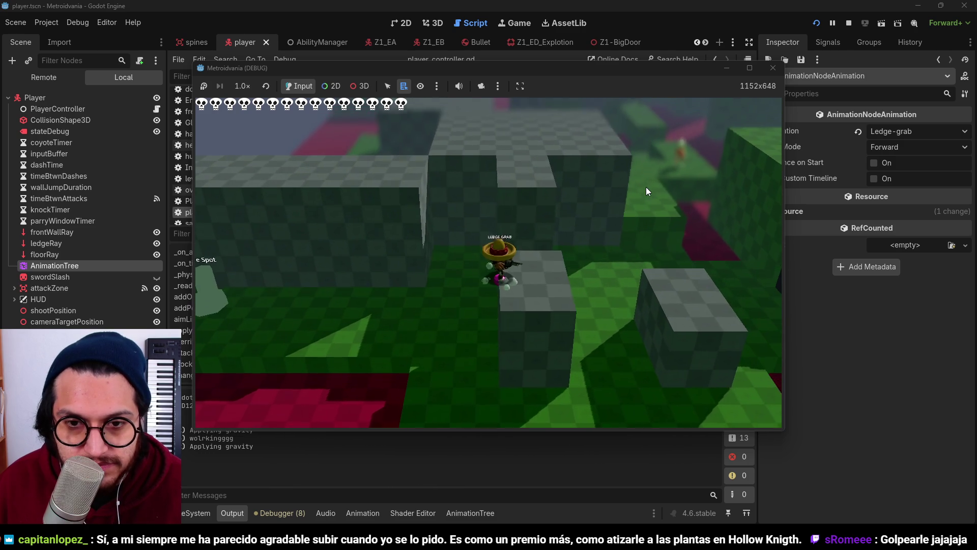
left_click(848, 23)
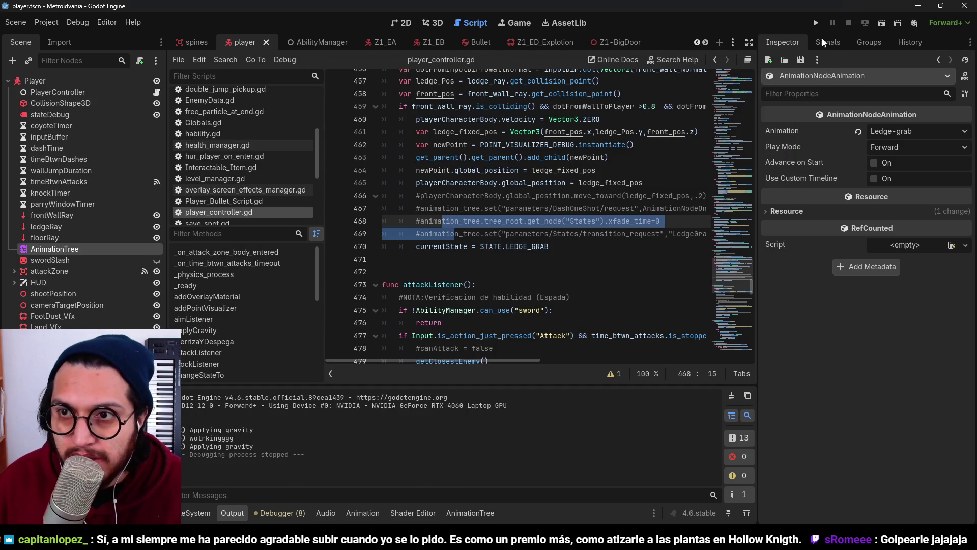
left_click(588, 183)
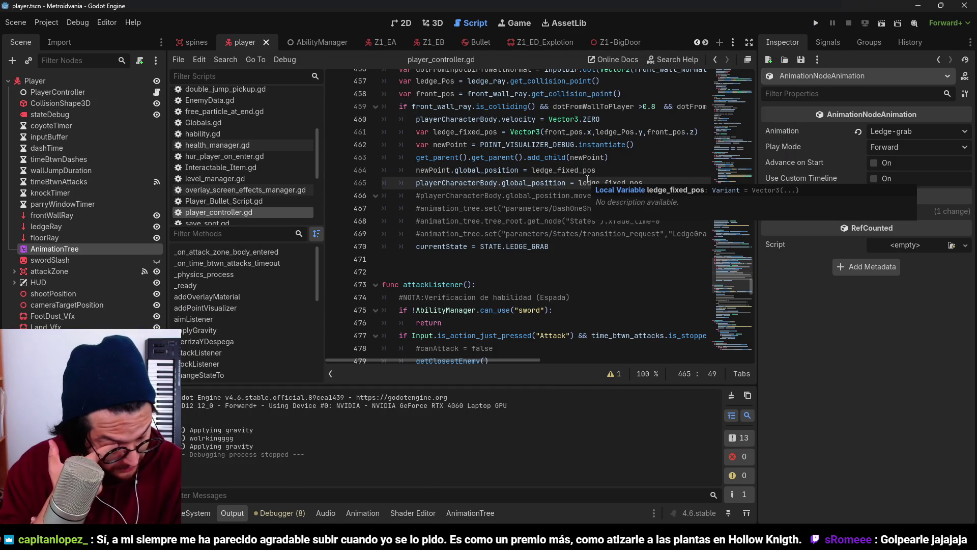